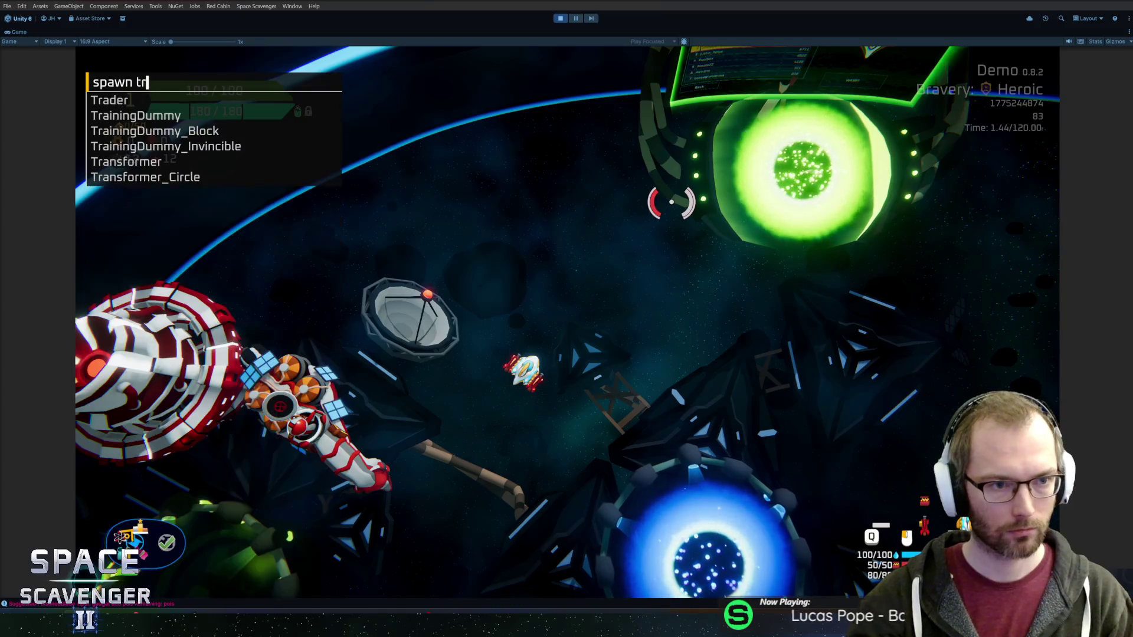
Spawn TrainingDummy_Invincible from the in-game console, using Tab to autocomplete the command.
key("Tab")
key("Tab")
key("Tab")
key("Return")
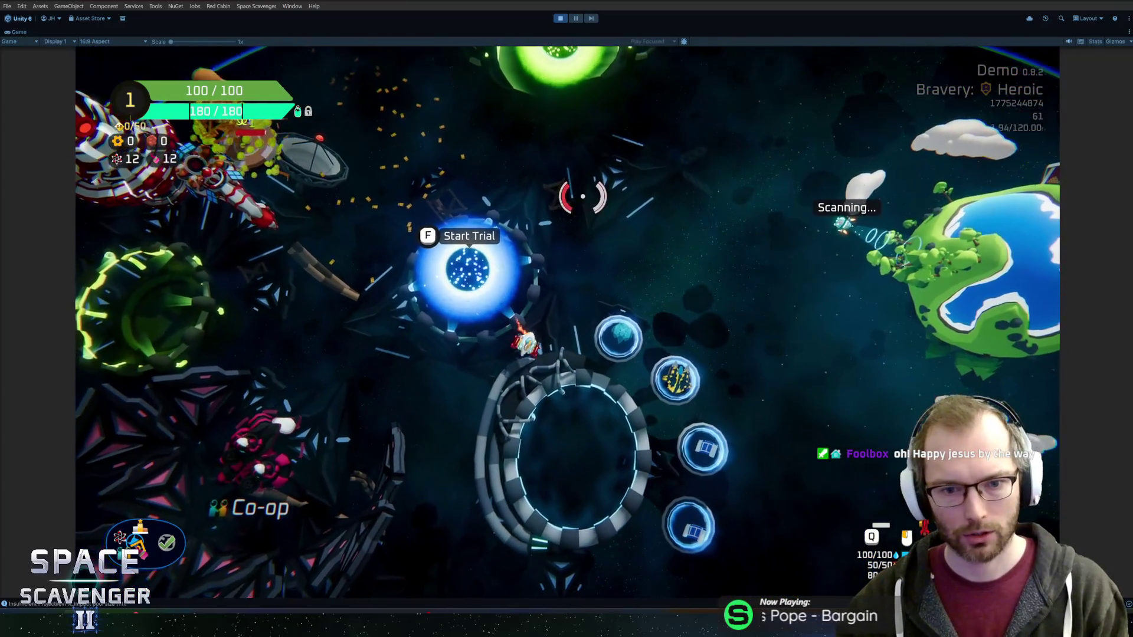
Check the trial setup at the portal and the Daily Challenge screen, closing each.
key("f")
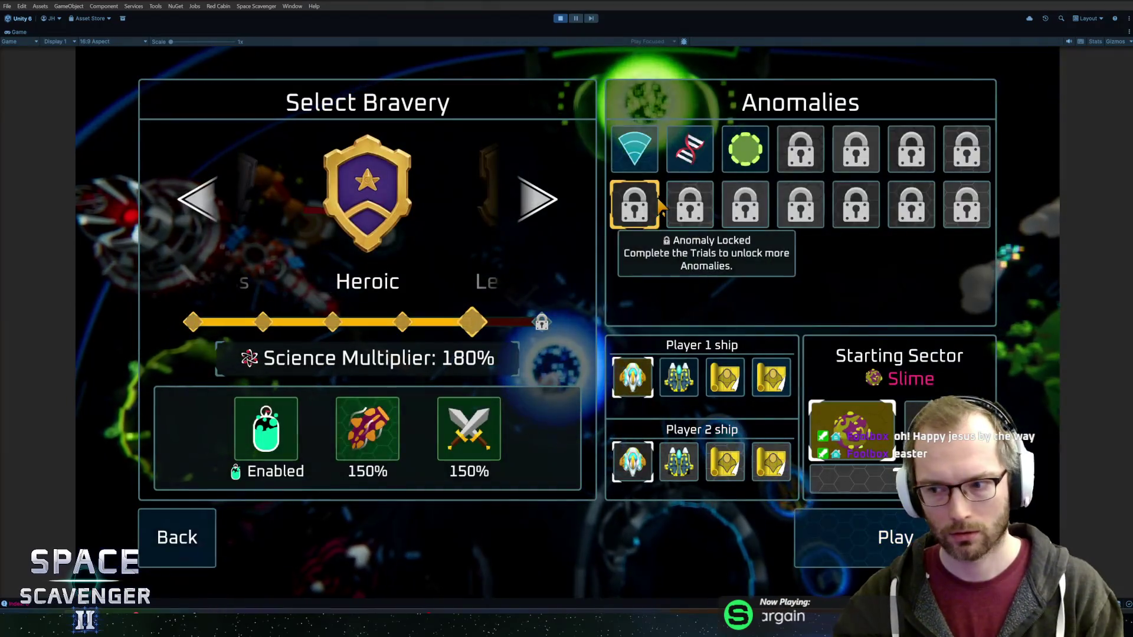
key("Escape")
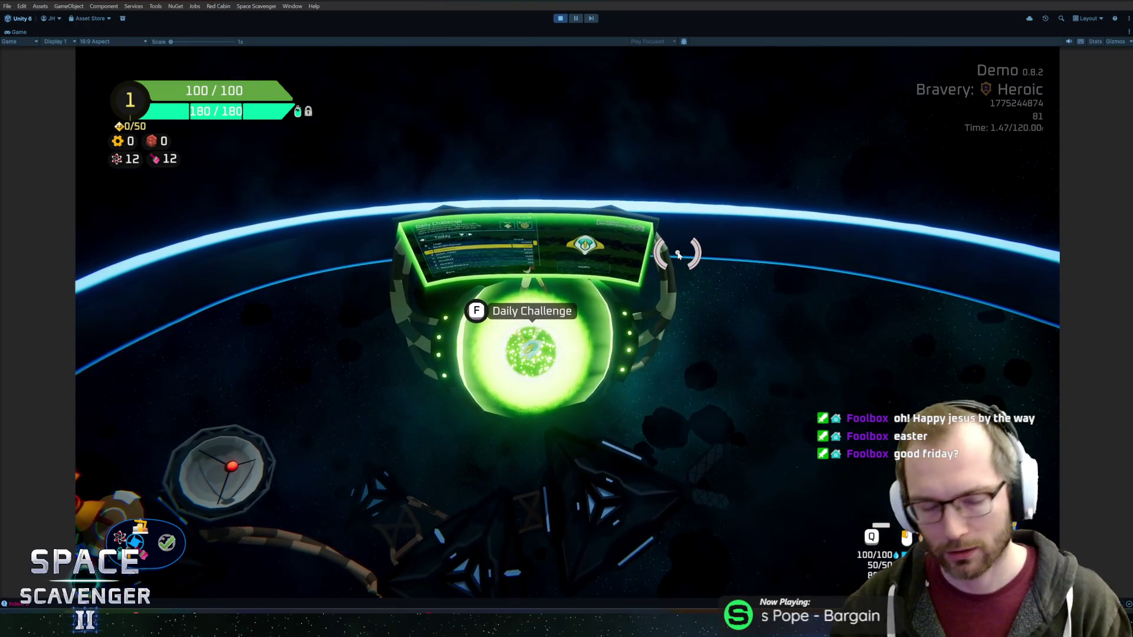
key("f")
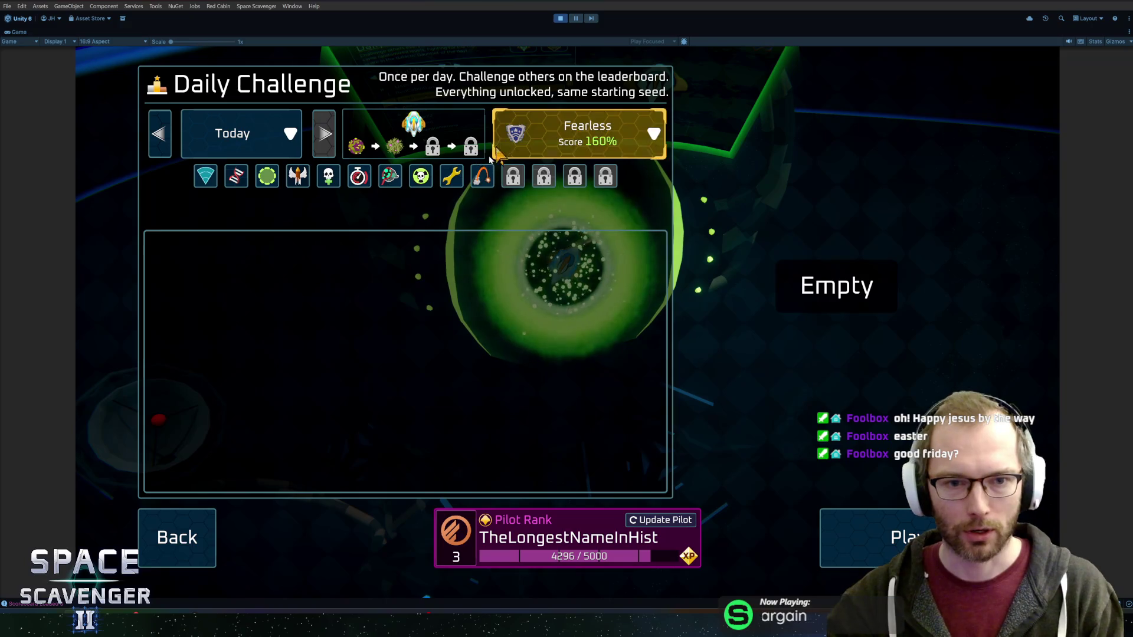
key("Escape")
Fly the ship into the customization ring and bring up Customize Ship.
key("s")
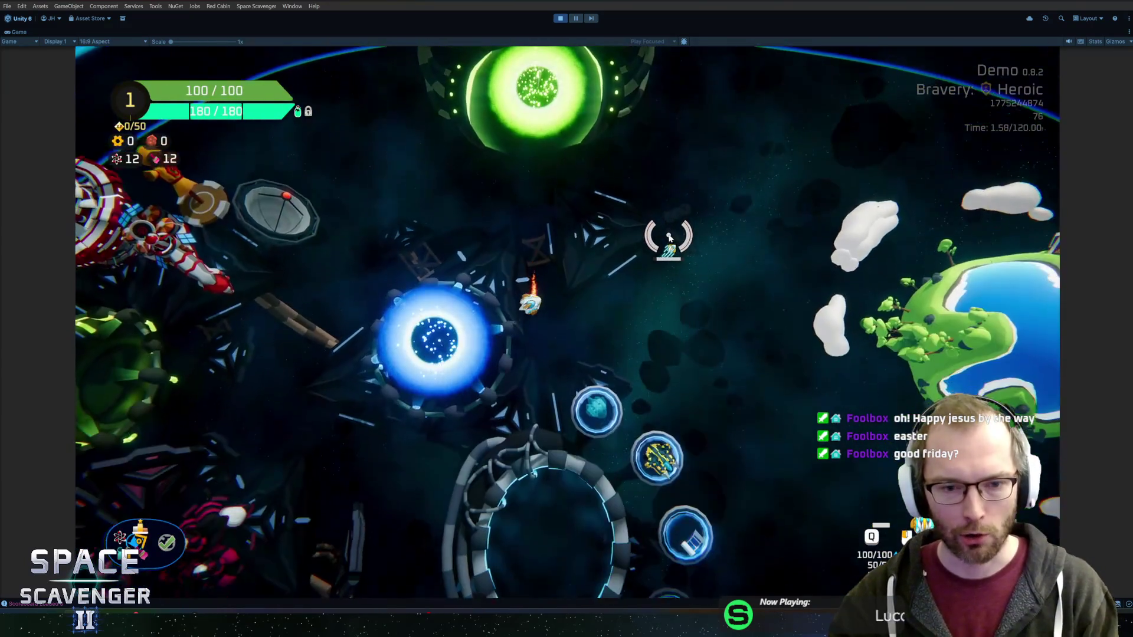
key("s")
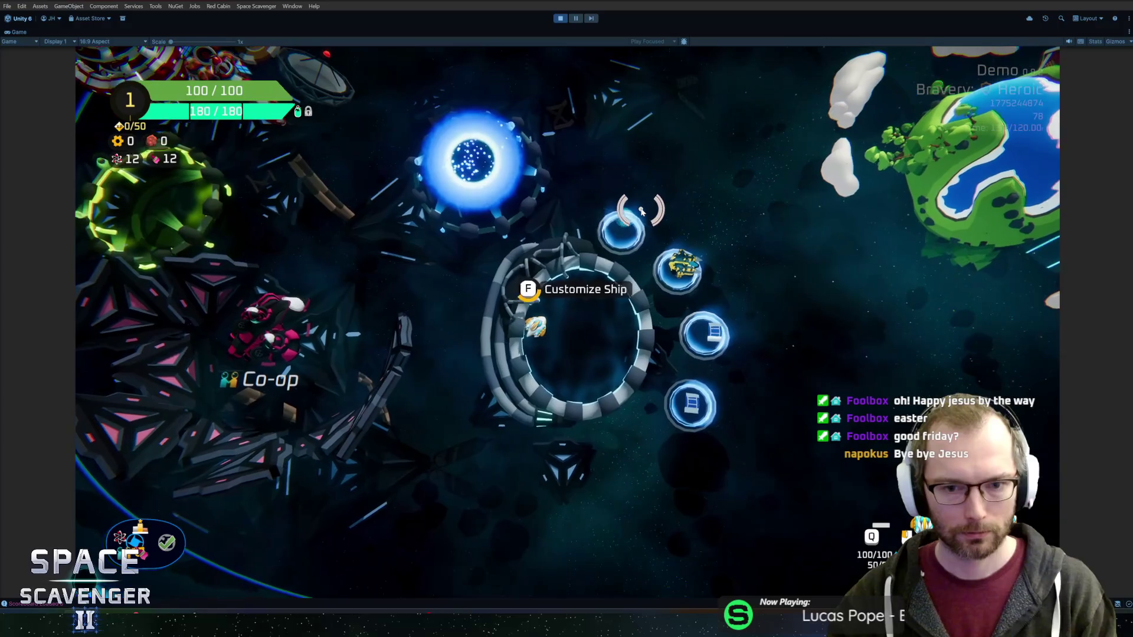
key("f")
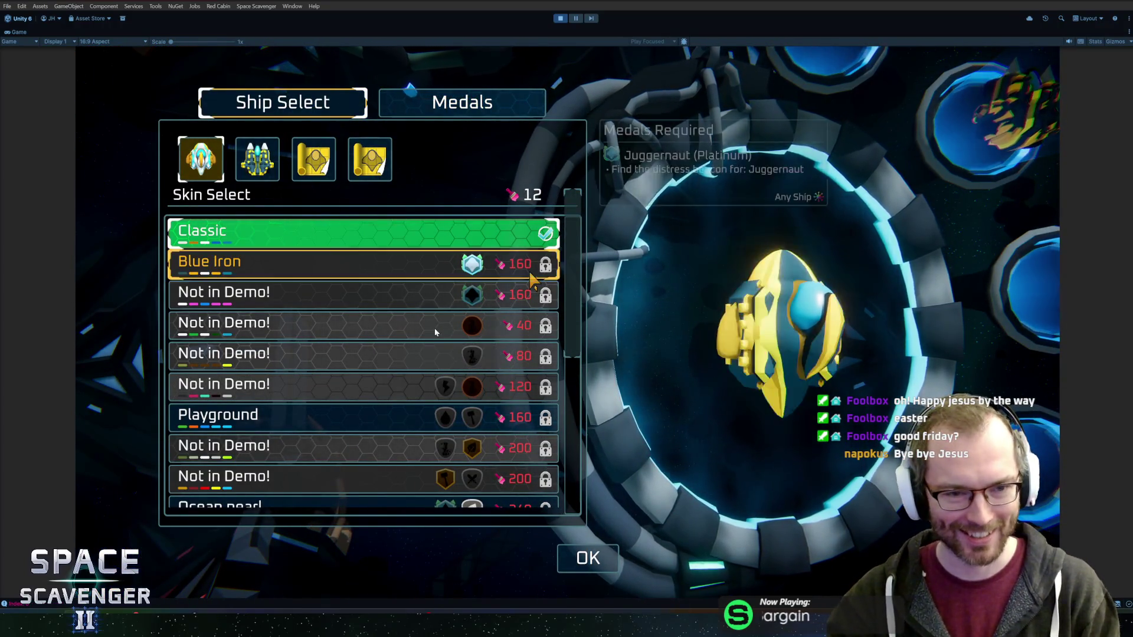
Scroll through the ship's Skin Select list.
scroll(365, 337, "down", 3)
scroll(362, 323, "up", 1)
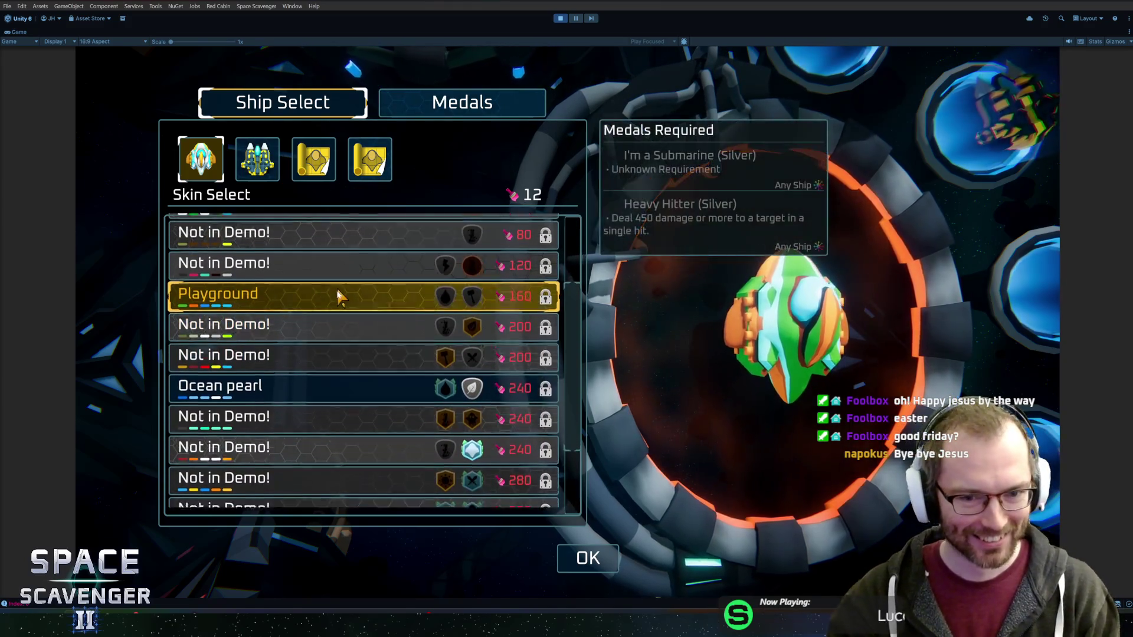
scroll(341, 297, "down", 3)
scroll(371, 354, "up", 5)
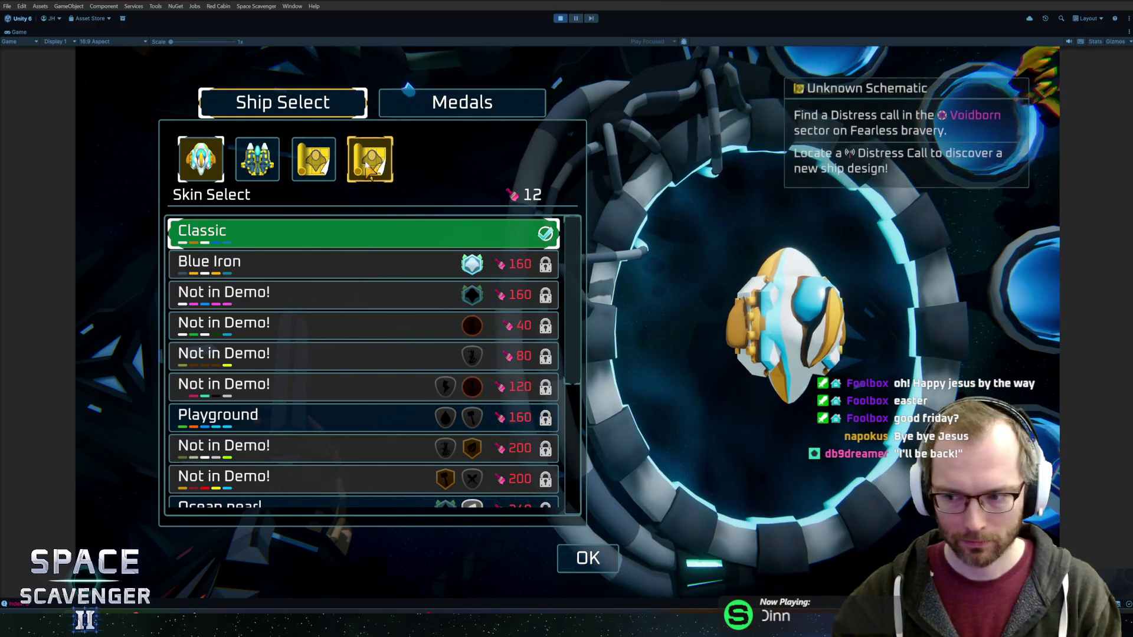
Check the Medals tab, then choose the second ship design and close ship selection.
left_click(425, 105)
left_click(289, 108)
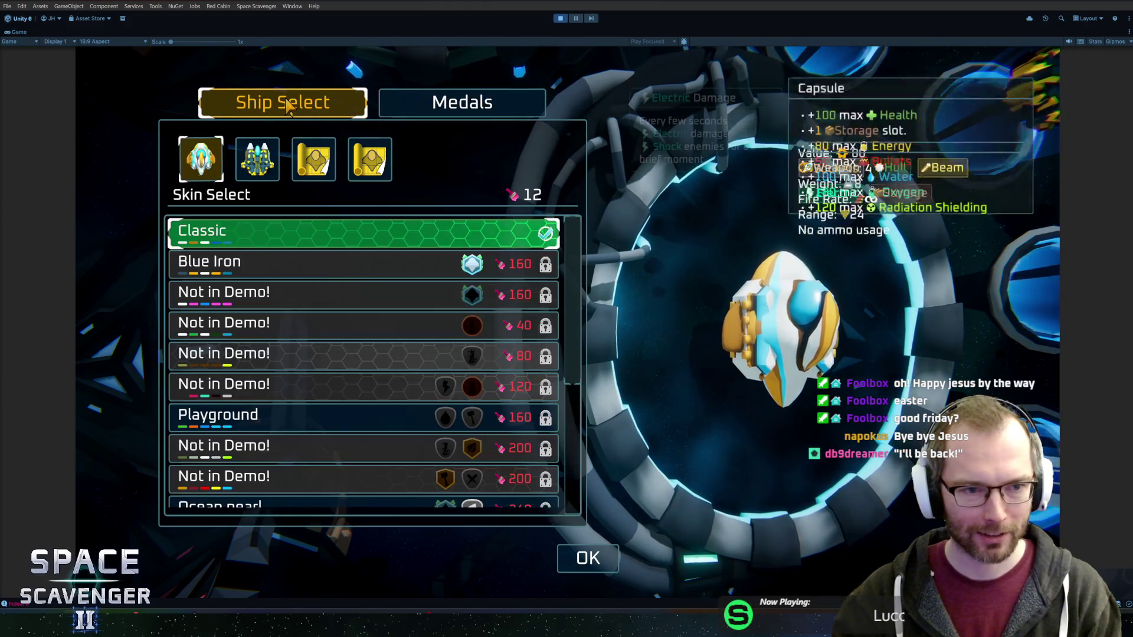
left_click(454, 104)
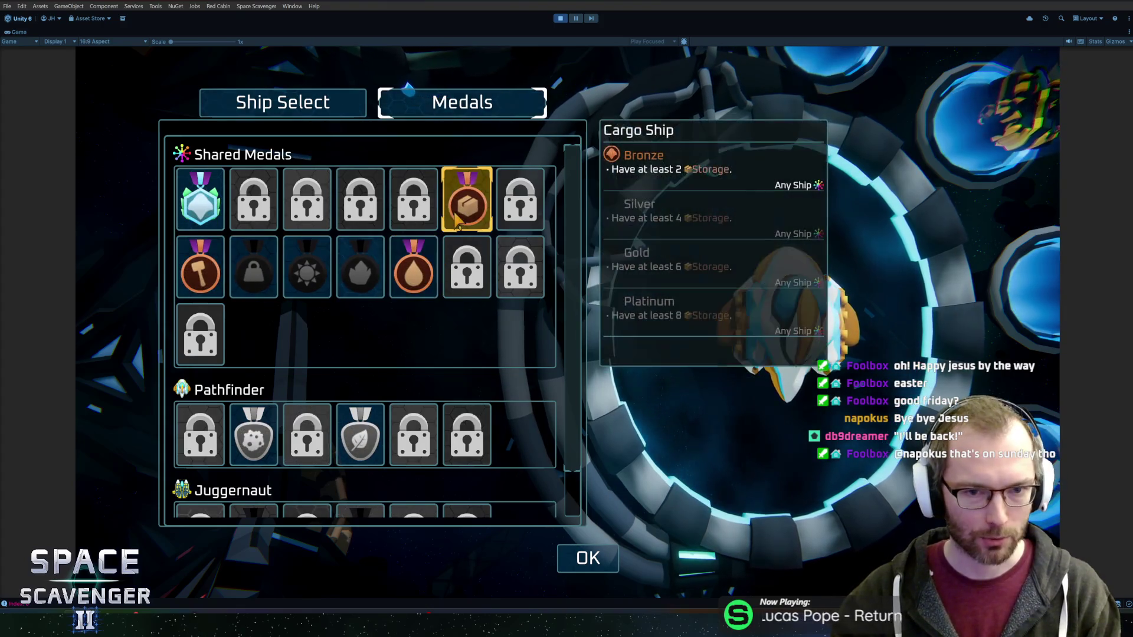
left_click(295, 112)
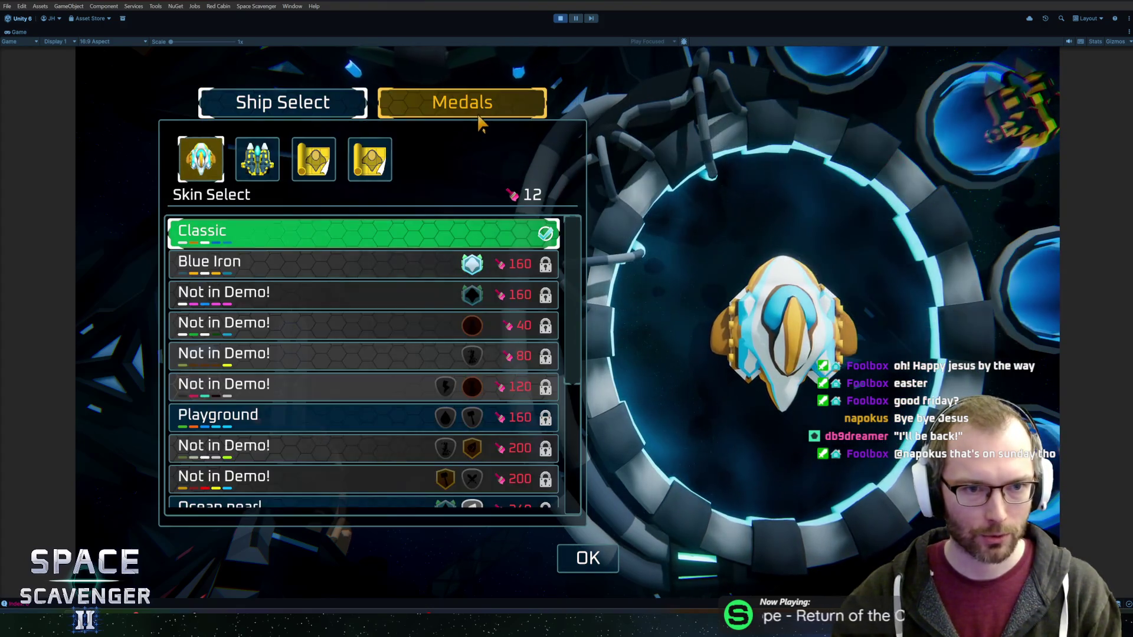
key("Right")
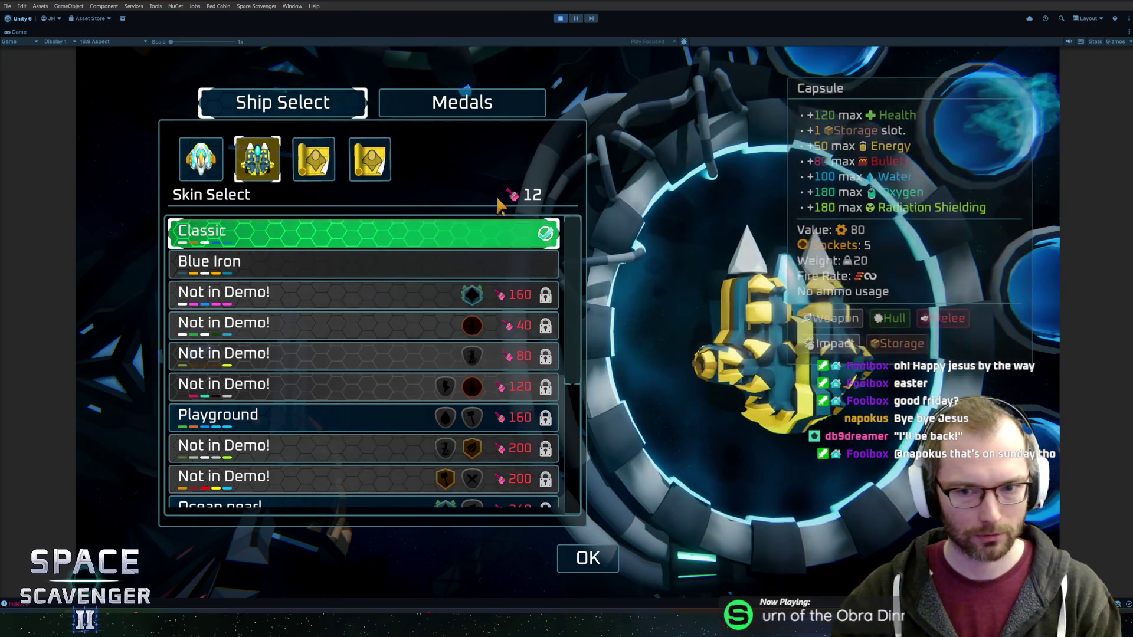
key("Escape")
Open and dismiss the Select Bravery menu at the portal, then exit play mode with Ctrl+P.
key("w")
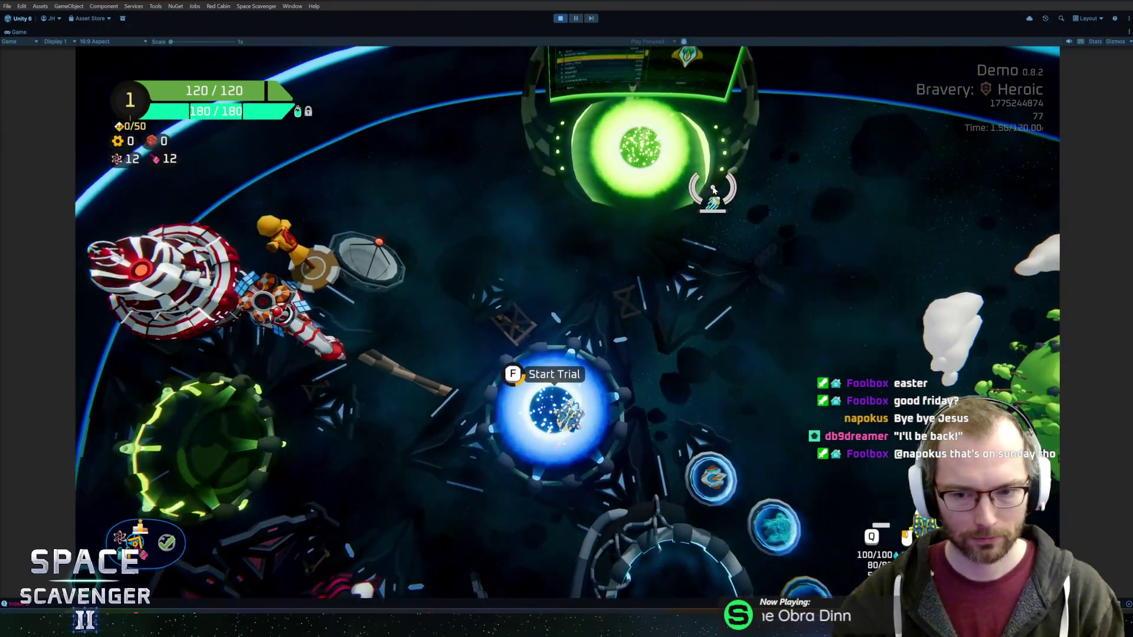
key("f")
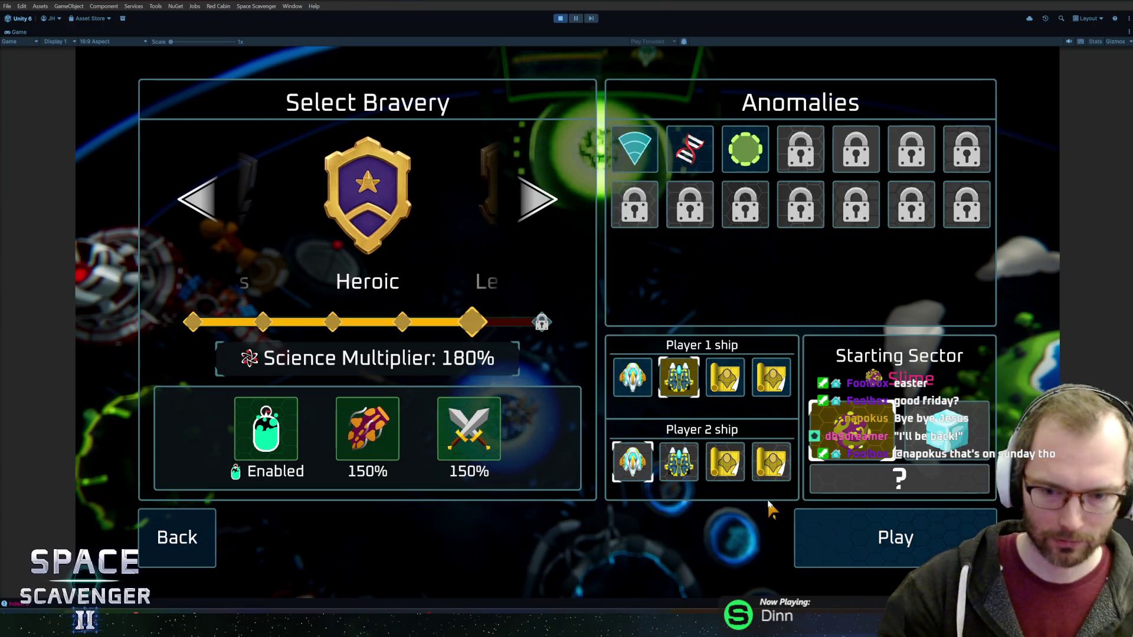
key("Escape")
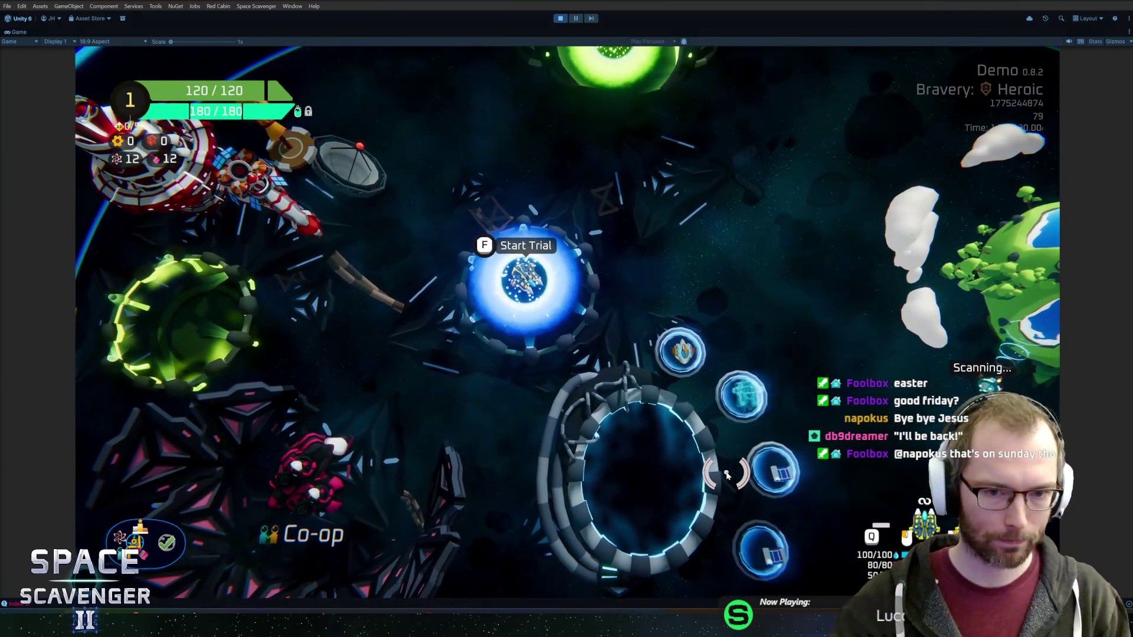
key("ctrl+p")
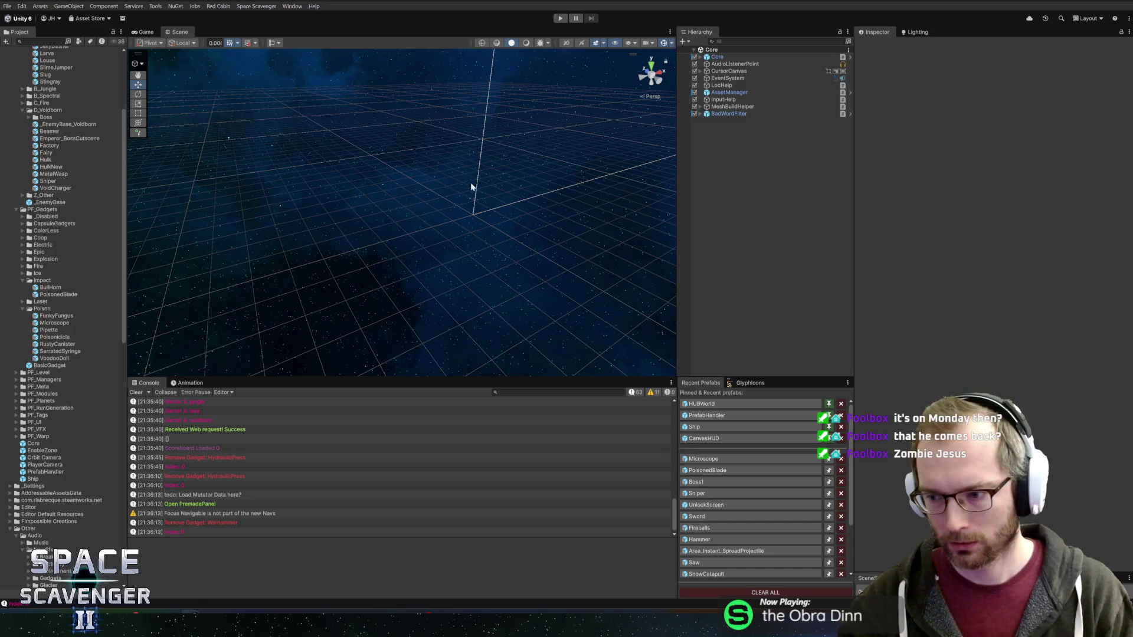
Expand the Laser gadgets folder in the Project panel and widen the editor panels slightly.
left_click(36, 279)
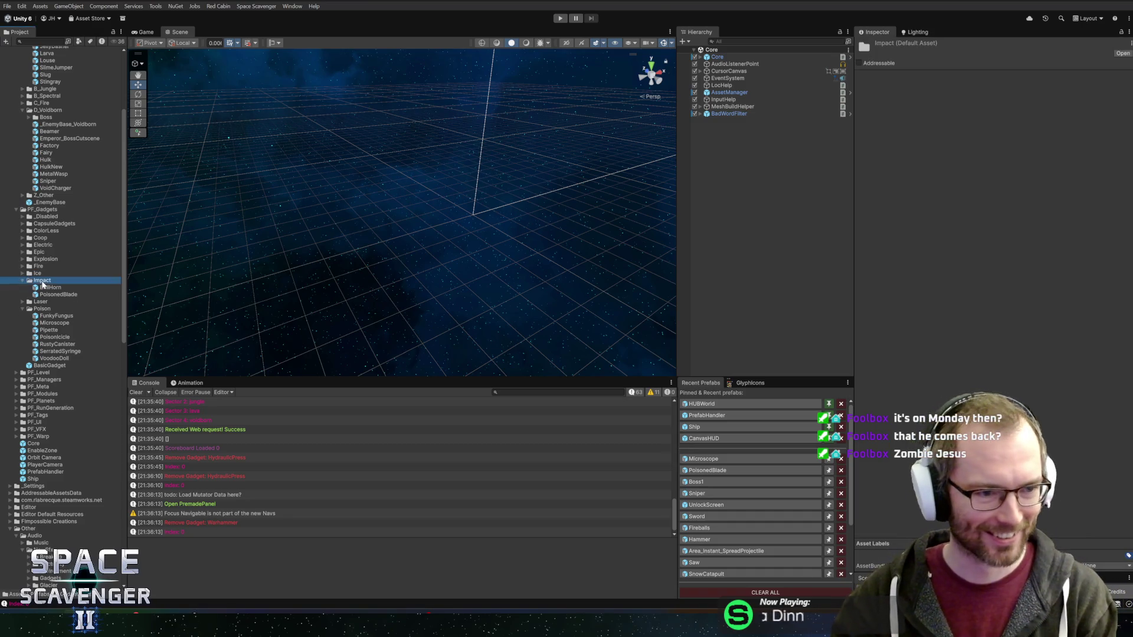
left_click(42, 302)
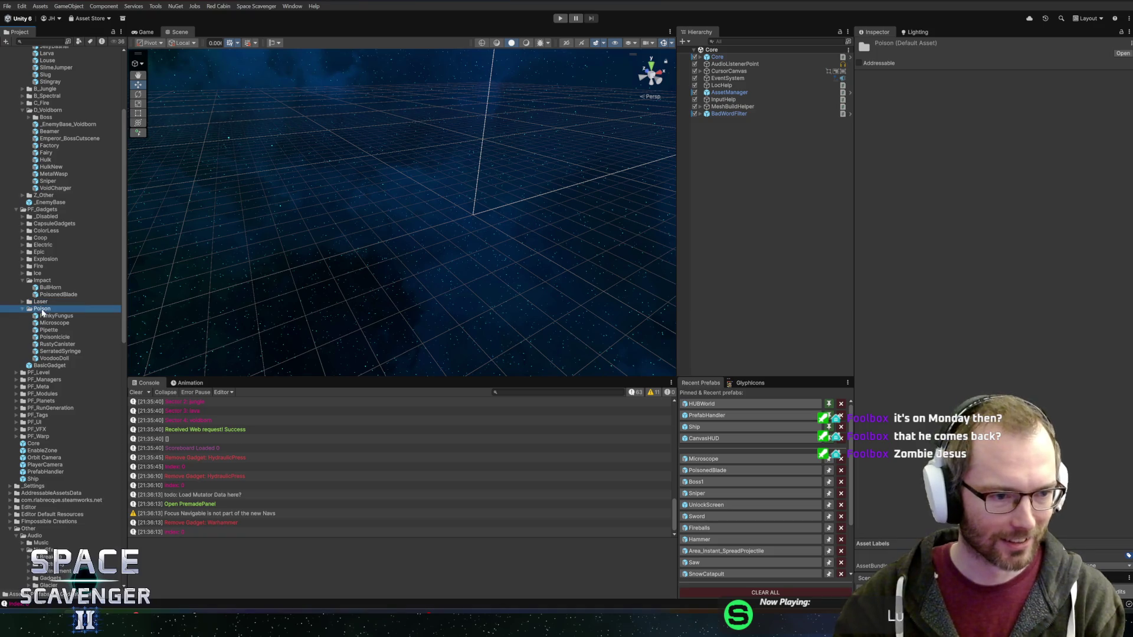
double_click(43, 302)
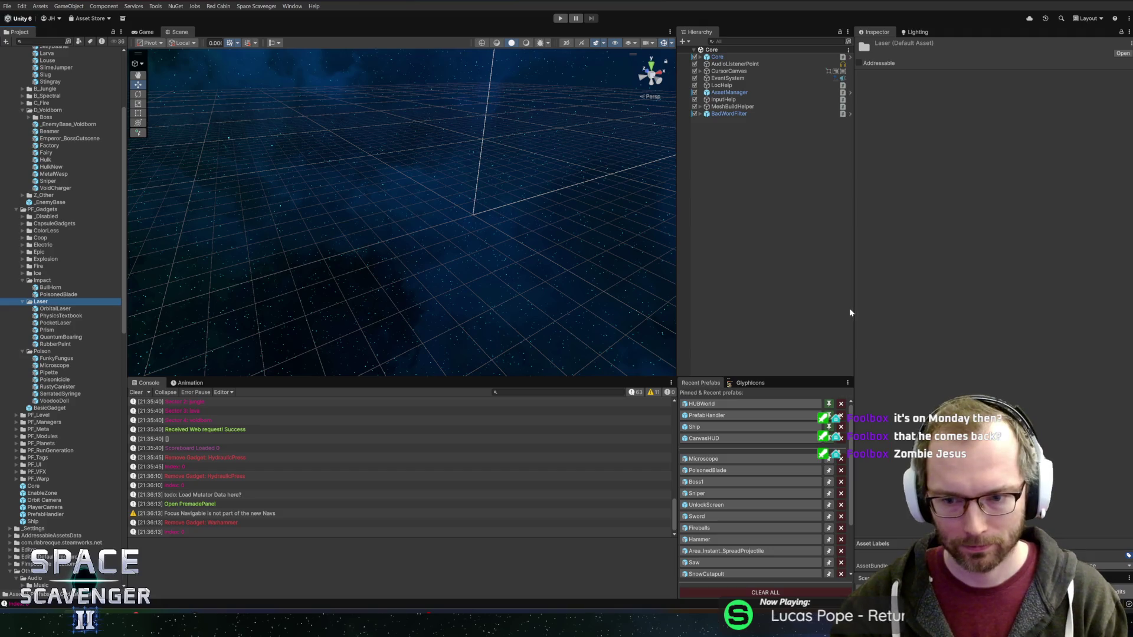
left_click_drag(853, 308, 860, 308)
left_click_drag(678, 346, 683, 347)
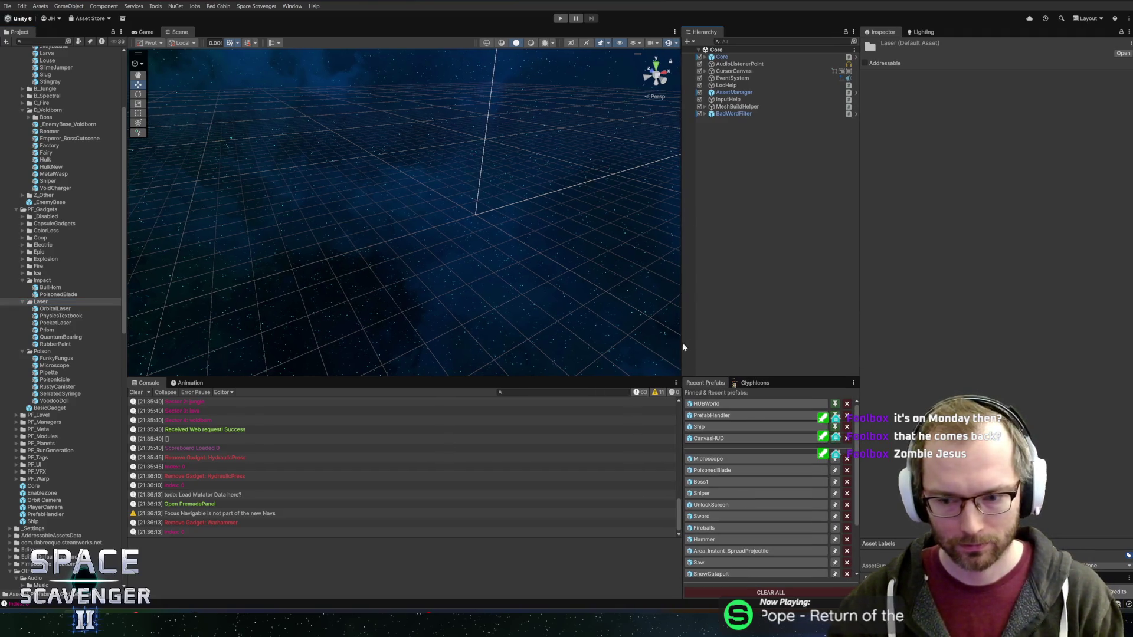
Move HacknPlan task #1969 Update Demo Victory page from Planned to In Progress.
mouse_move(191, 626)
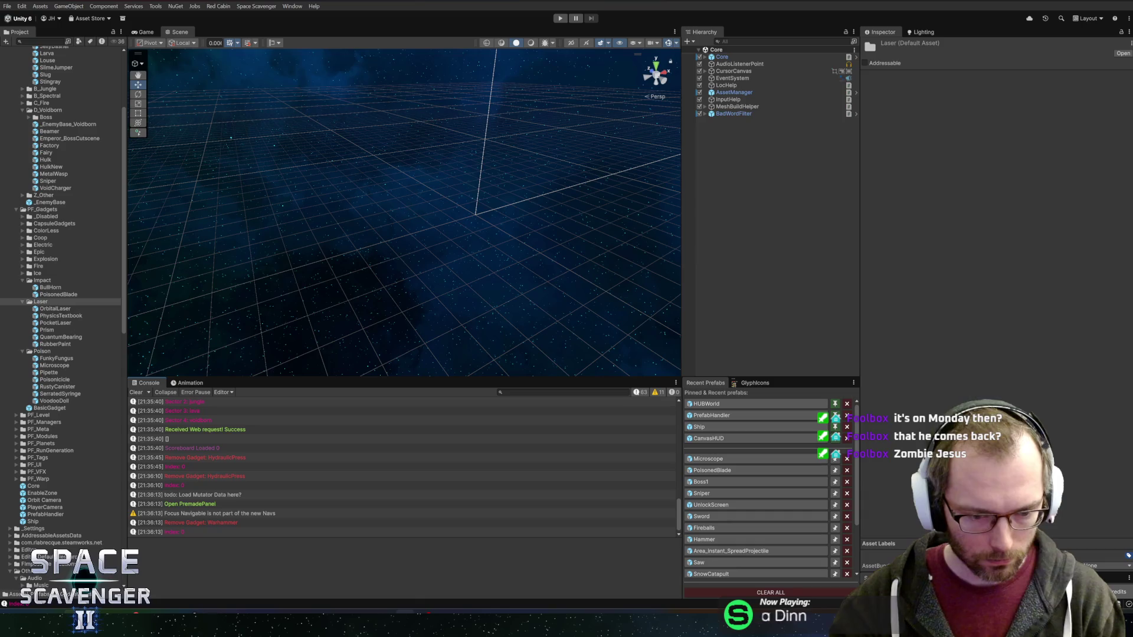
mouse_move(385, 612)
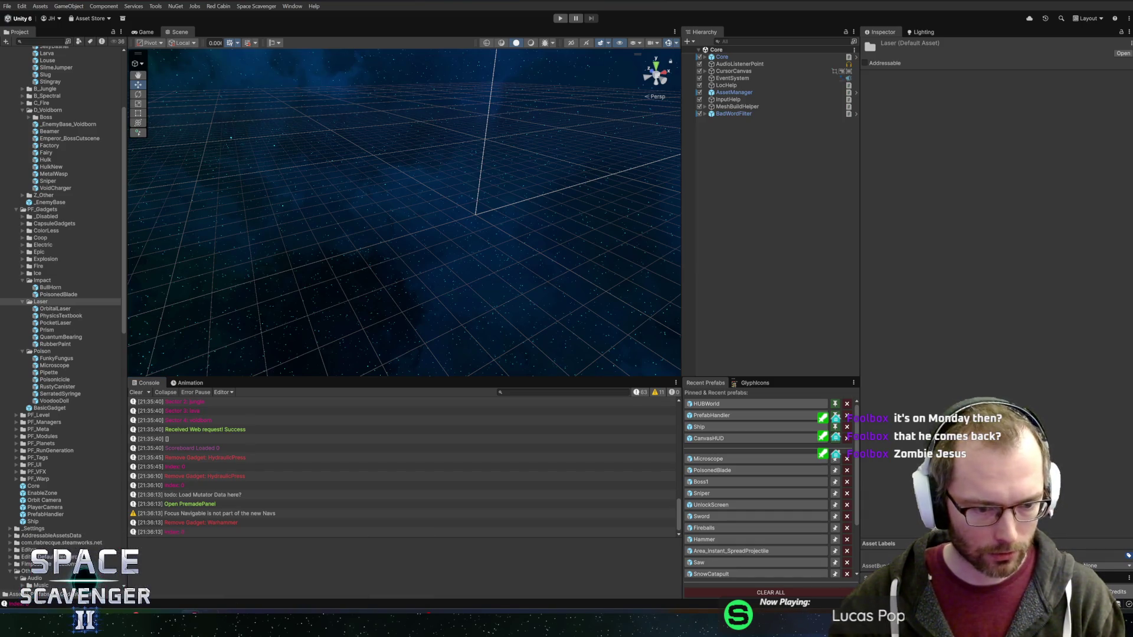
left_click(201, 586)
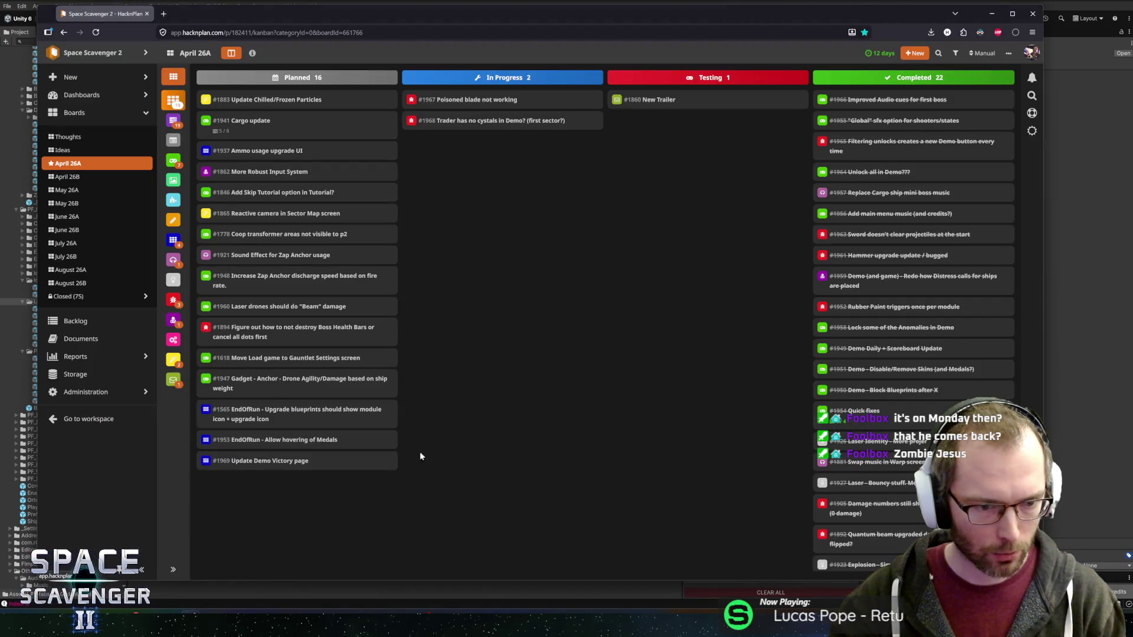
left_click_drag(278, 462, 511, 234)
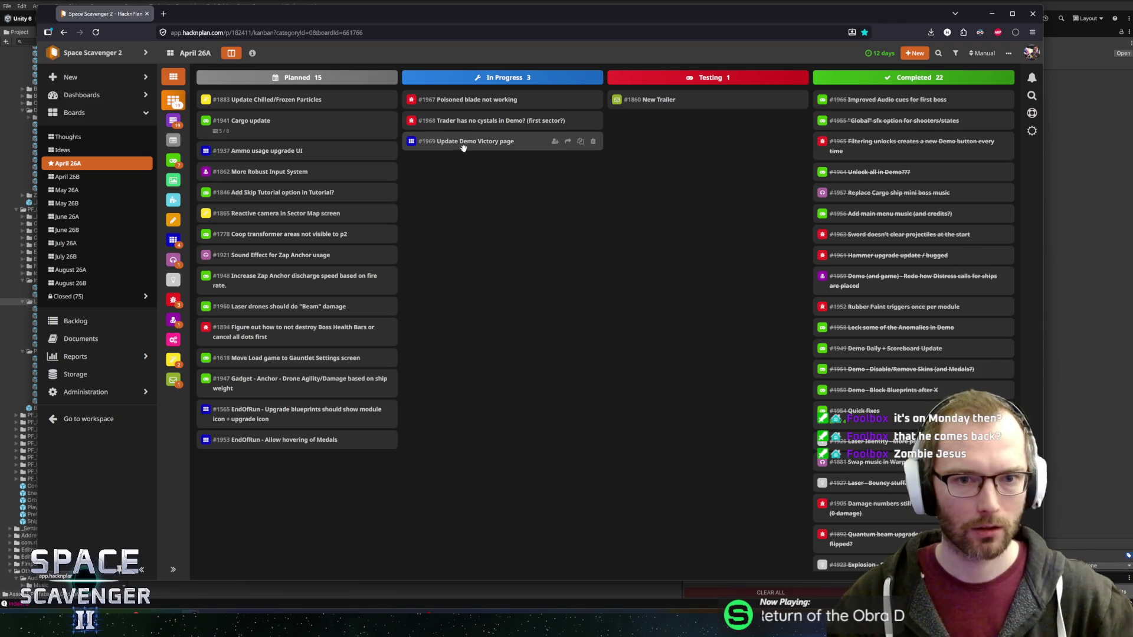
key("alt+Tab")
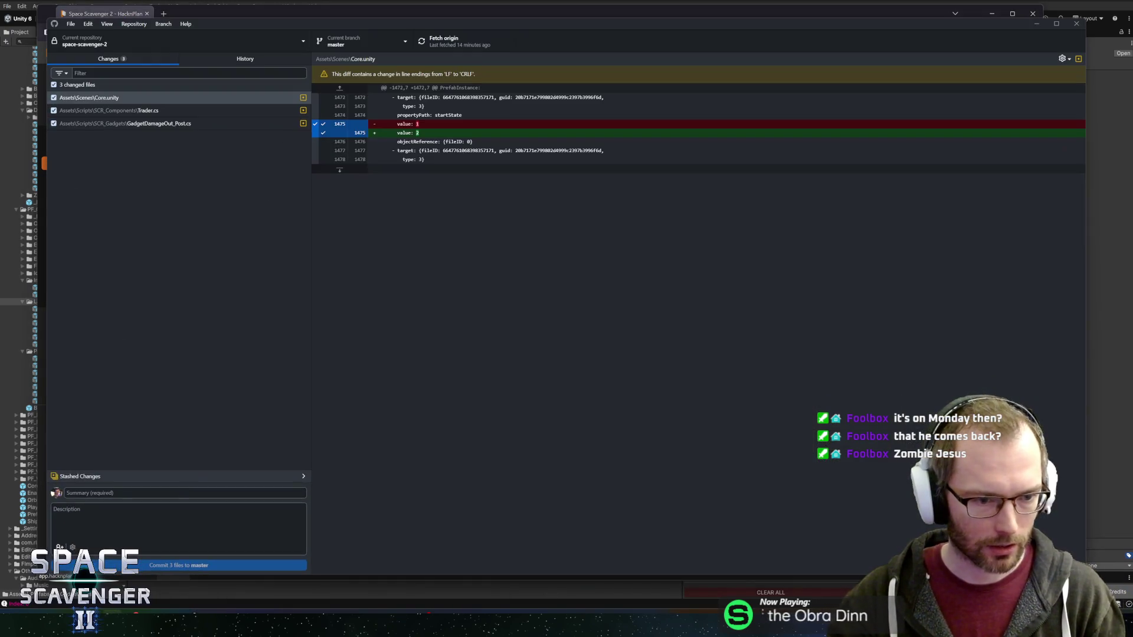
Commit Core.unity and GadgetDamageOut_Post.cs as the status-effect fix, leaving Trader.cs out.
type("F")
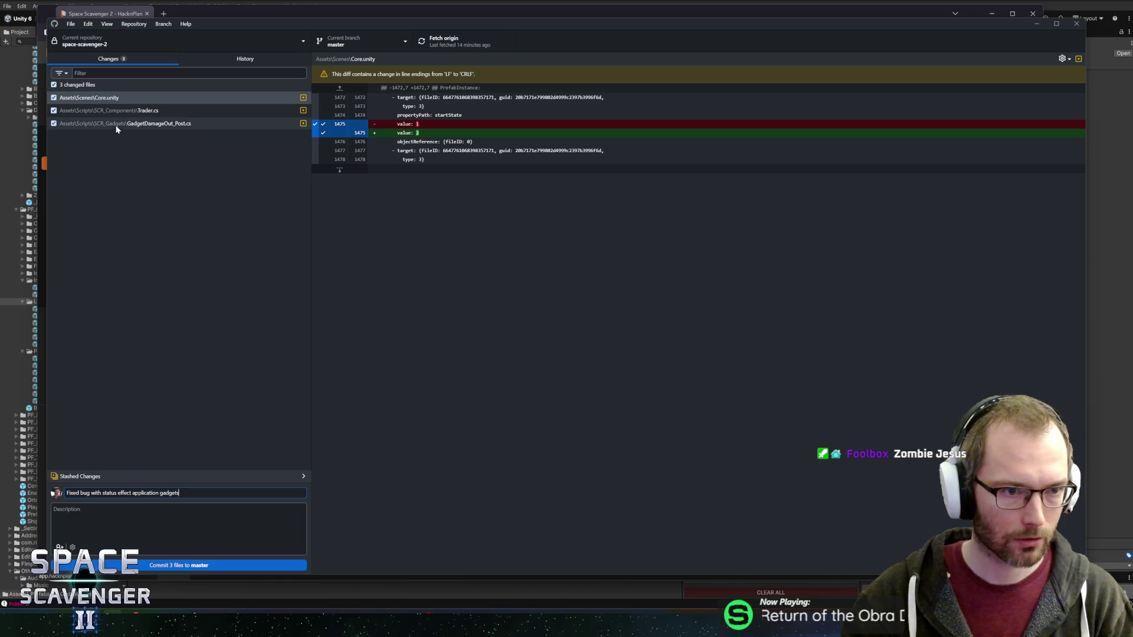
left_click(54, 111)
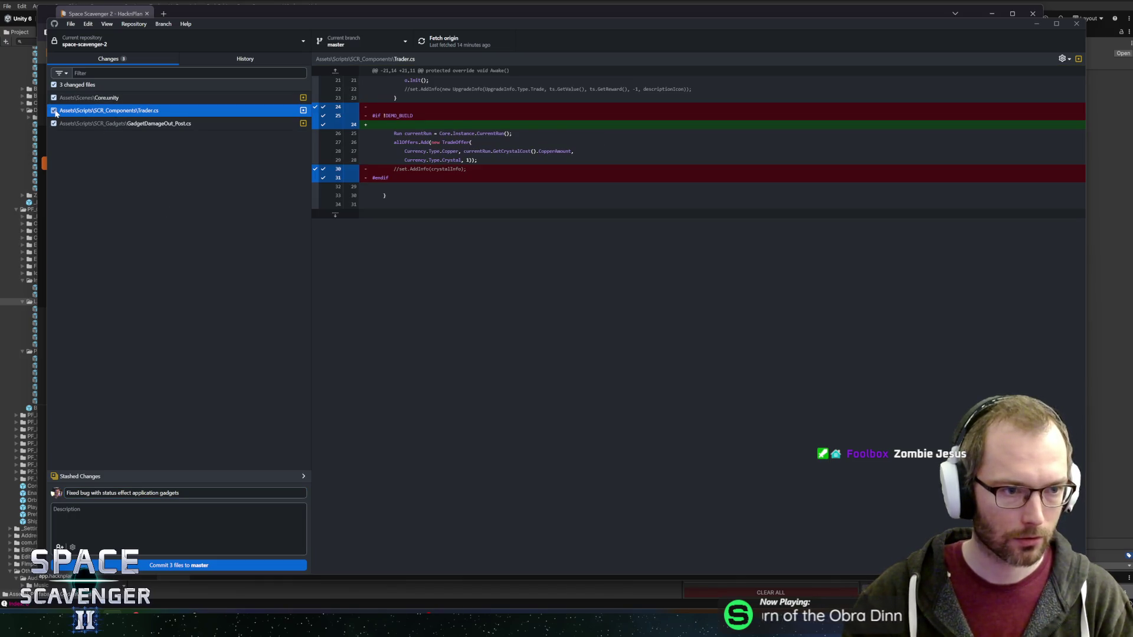
left_click(111, 123)
left_click(113, 98)
left_click(139, 565)
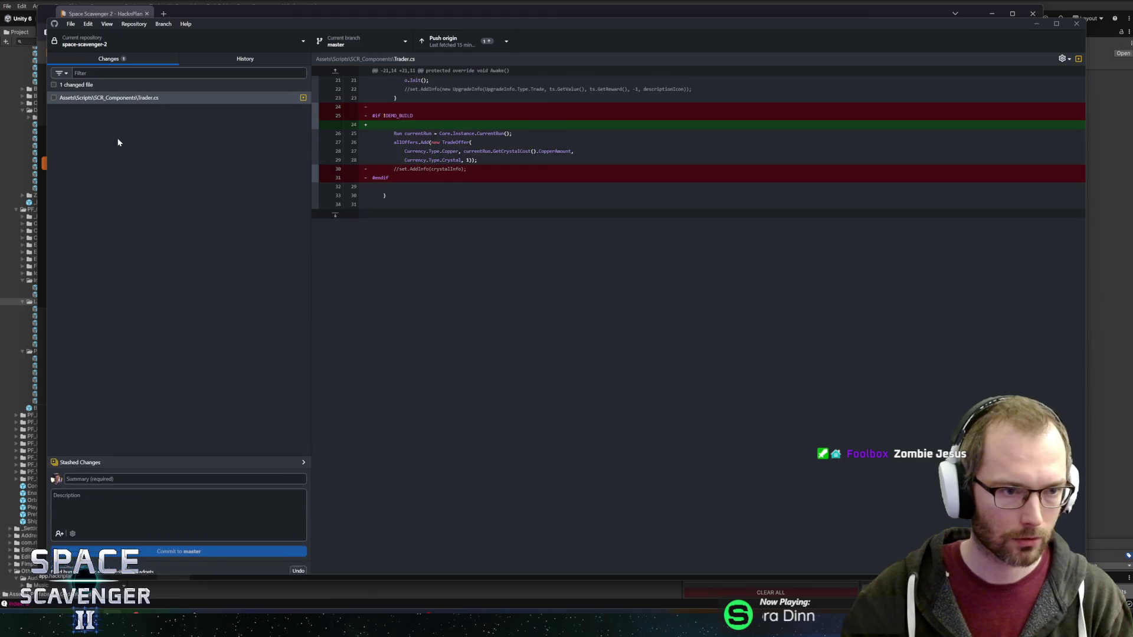
Commit Trader.cs on its own and push both commits to origin.
left_click(54, 98)
type("Trader trades crystals in demo too")
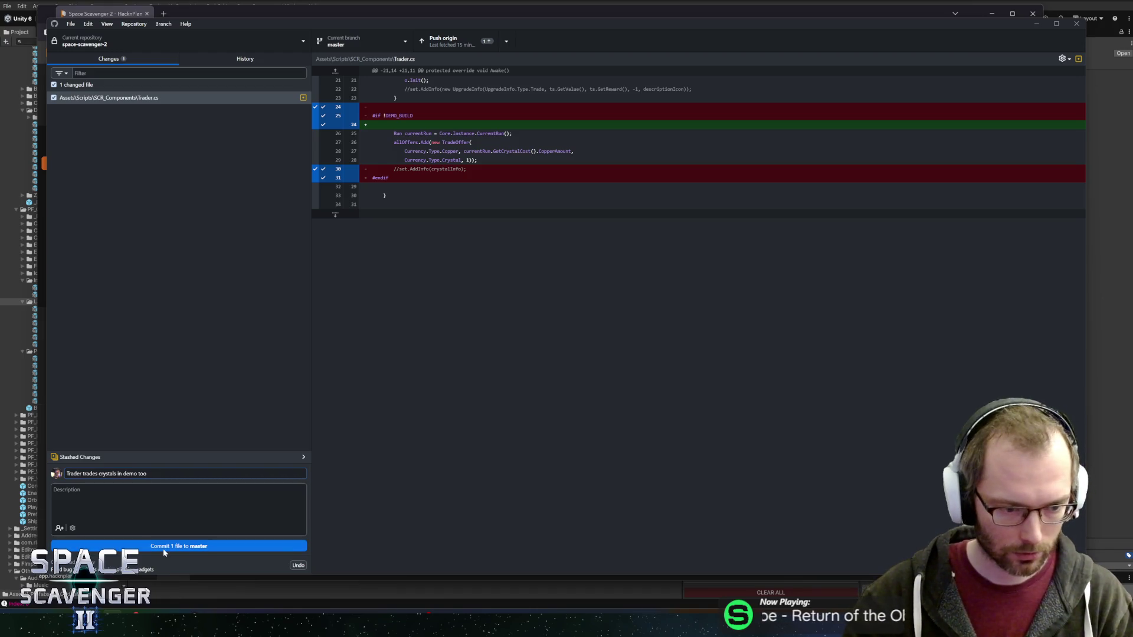
left_click(165, 548)
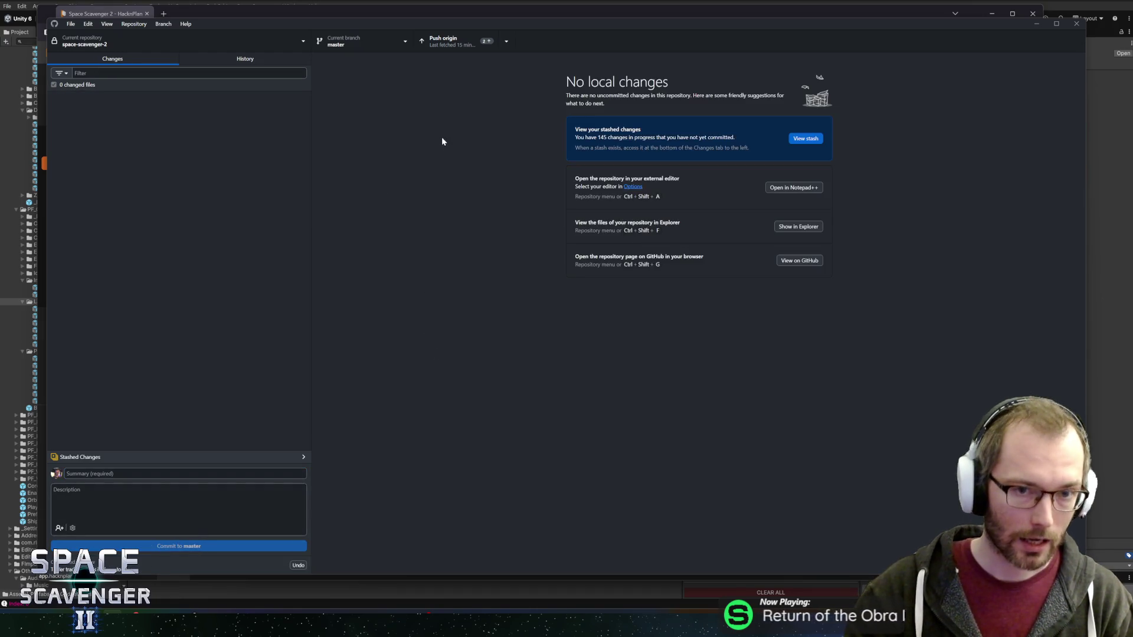
left_click(454, 50)
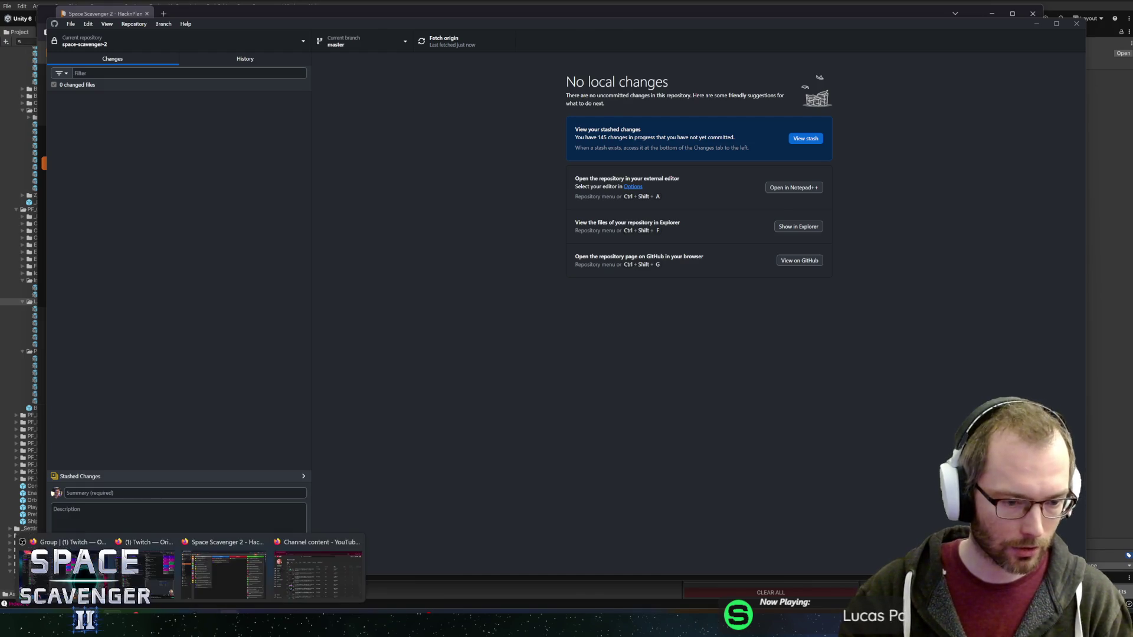
left_click(193, 612)
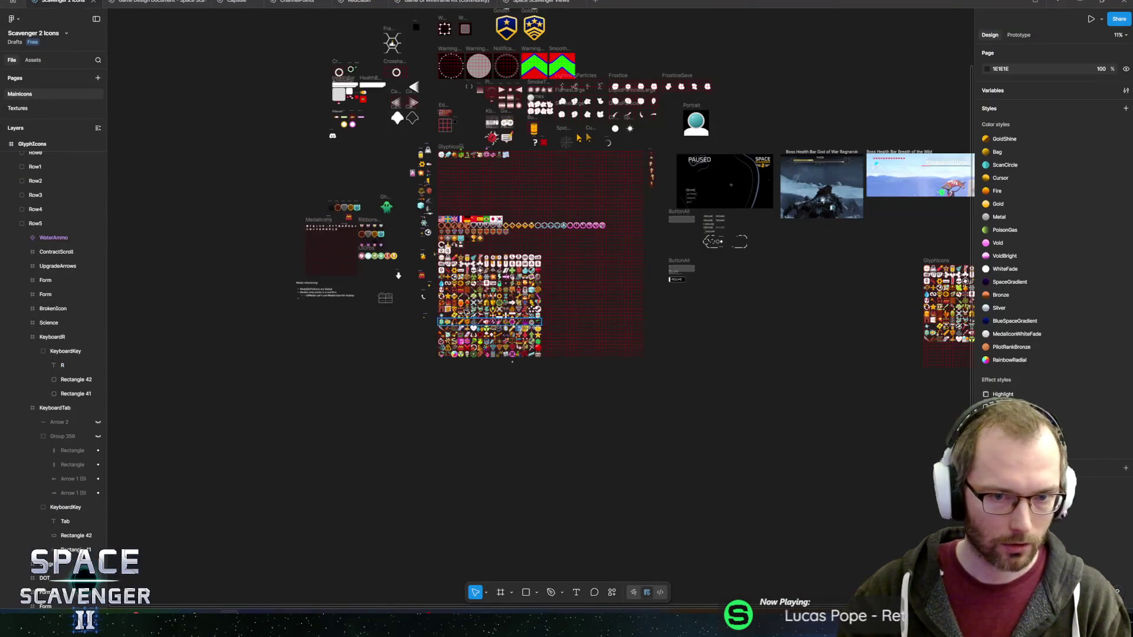
Open the Game Design Document's UI Screens page and pan across the screen mockups.
left_click(169, 3)
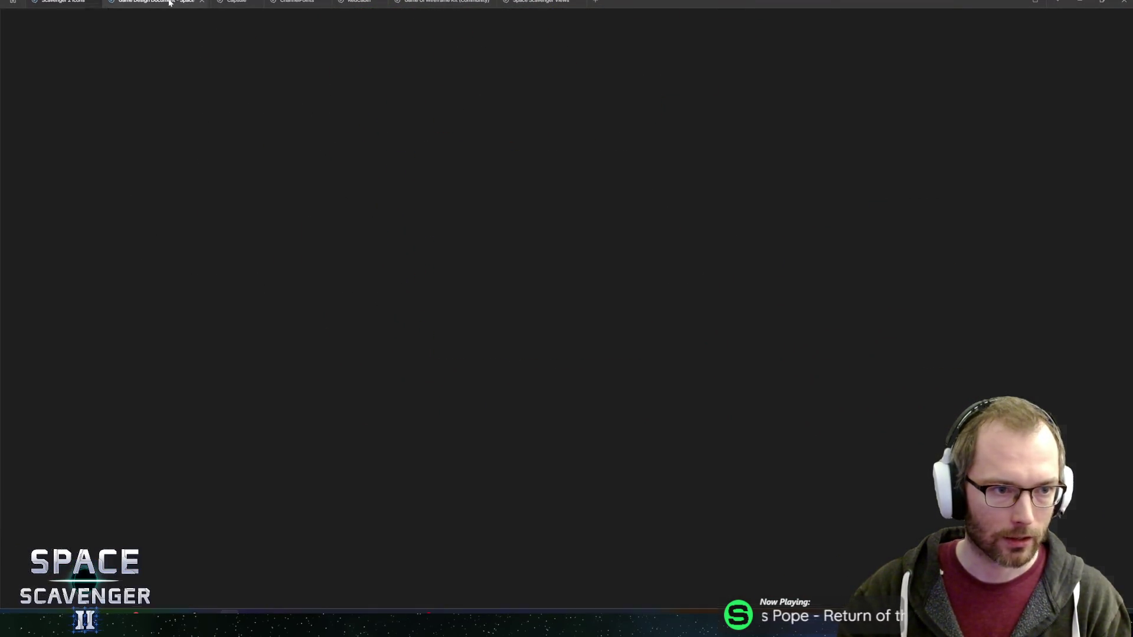
scroll(612, 199, "down", 5)
scroll(611, 199, "up", 5)
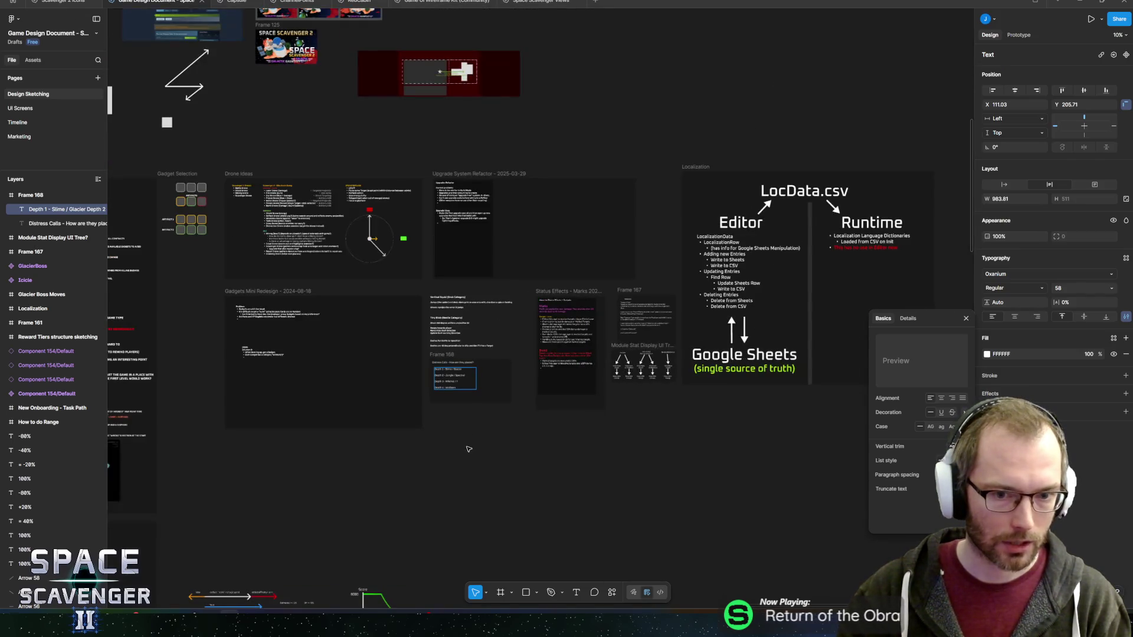
scroll(612, 199, "down", 3)
scroll(611, 198, "left", 3)
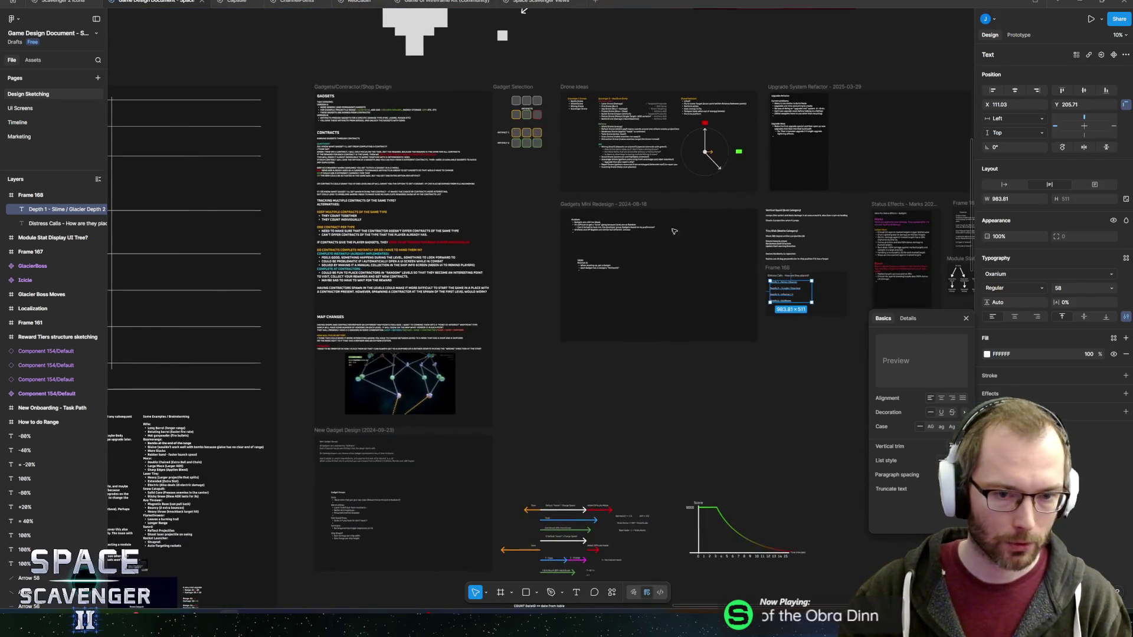
scroll(667, 248, "right", 6)
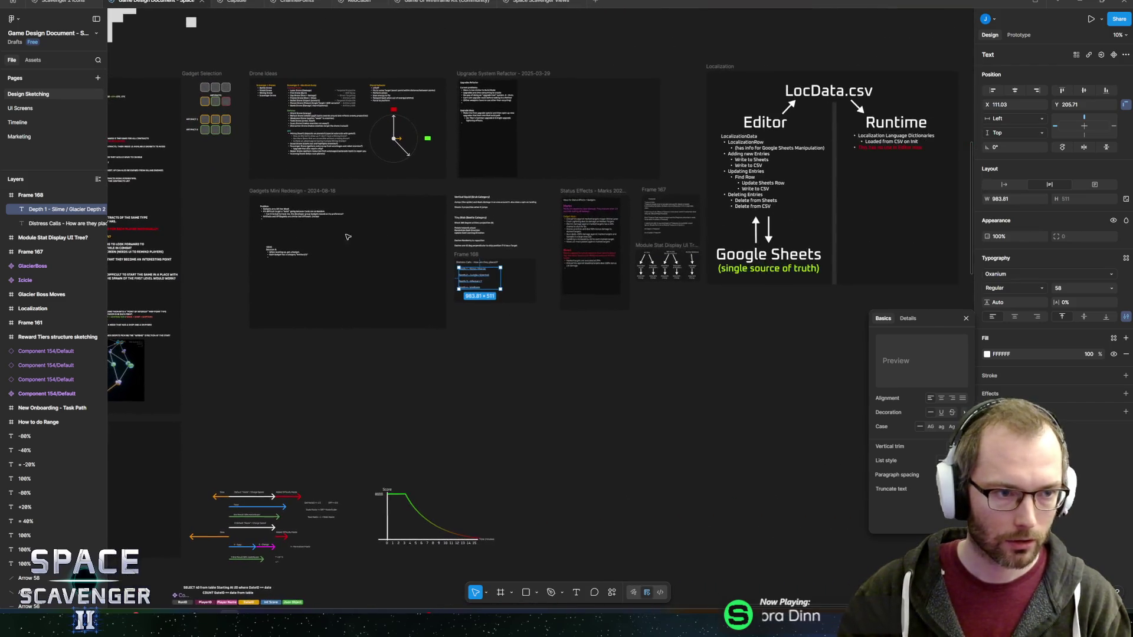
scroll(347, 235, "up", 2)
left_click(20, 108)
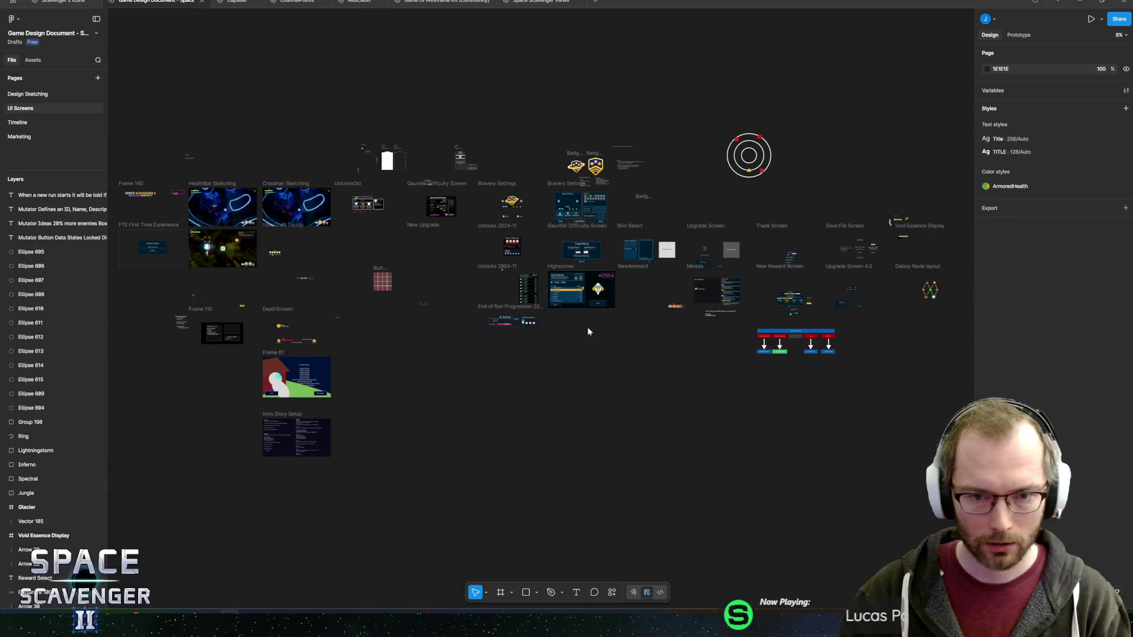
mouse_move(449, 331)
left_mouse_down()
mouse_move(468, 356)
mouse_move(267, 349)
left_mouse_up()
Zoom into the Pick One panel and select the third and bottom trade rows.
scroll(529, 267, "up", 4)
scroll(528, 266, "up", 8)
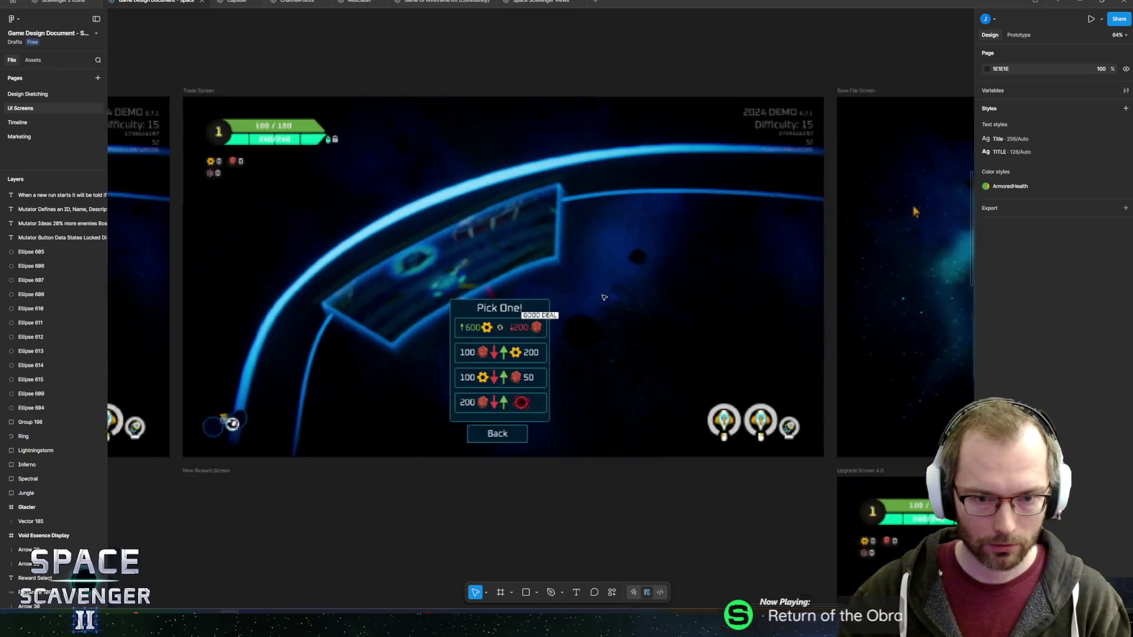
scroll(504, 275, "down", 3)
scroll(496, 313, "up", 5)
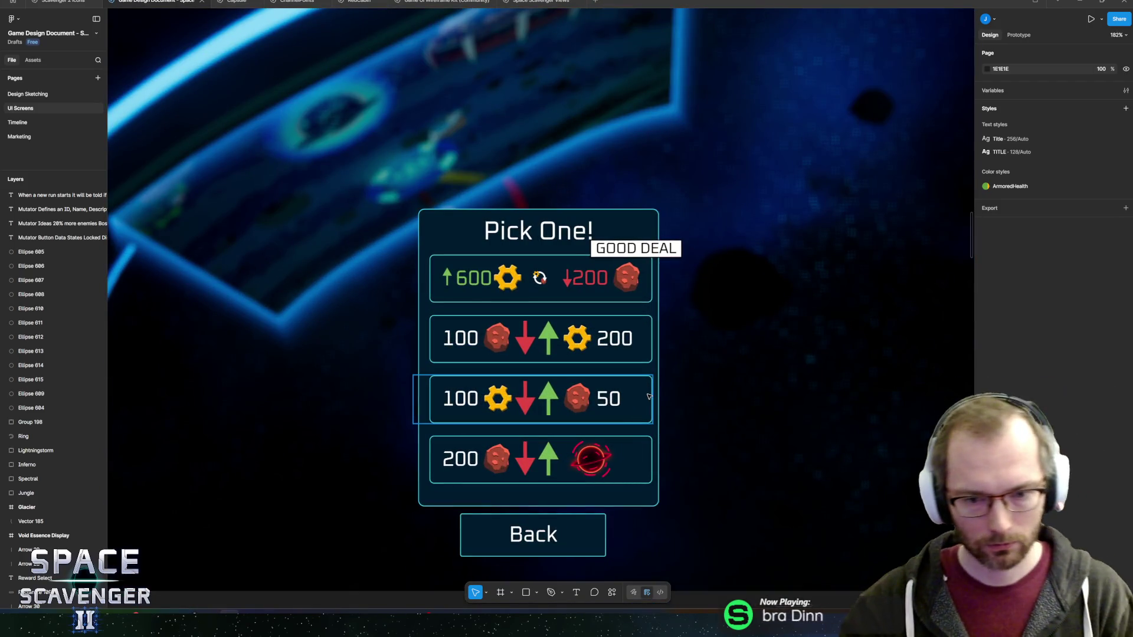
scroll(733, 387, "down", 3)
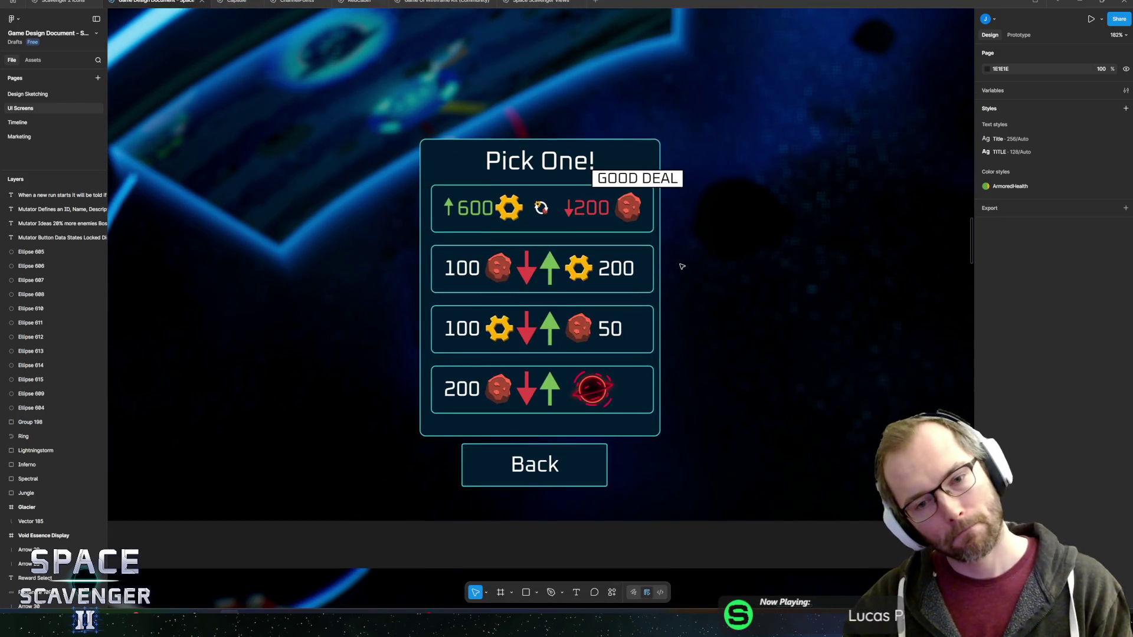
scroll(679, 269, "down", 3)
scroll(638, 284, "up", 5)
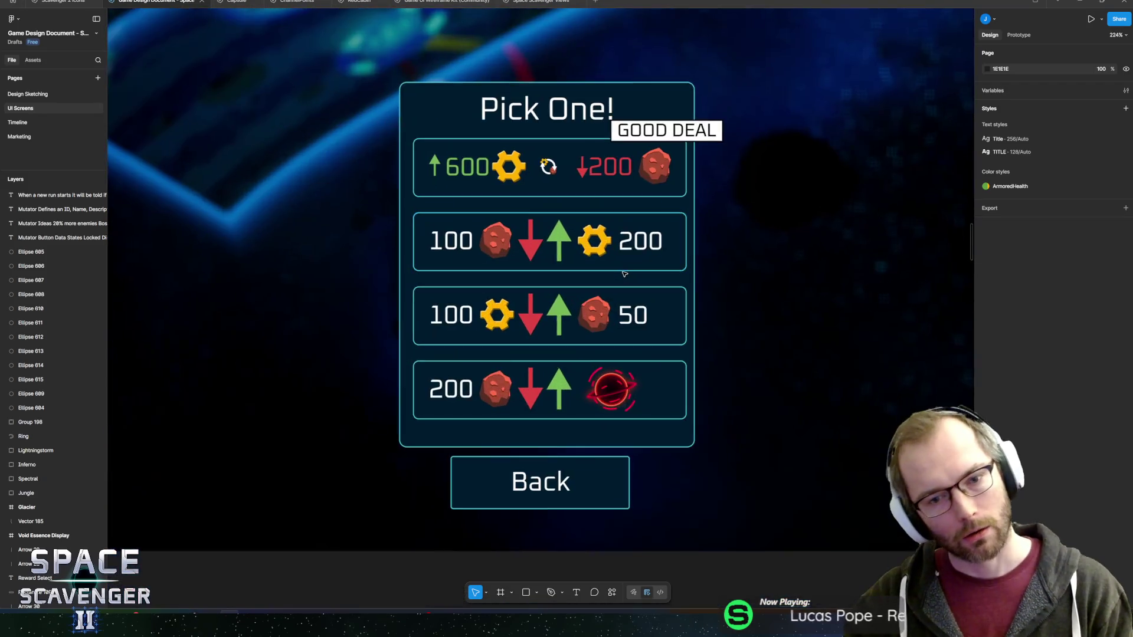
left_click(638, 398)
mouse_move(392, 390)
left_mouse_down()
mouse_move(407, 388)
mouse_move(393, 389)
left_mouse_up()
left_click(419, 329)
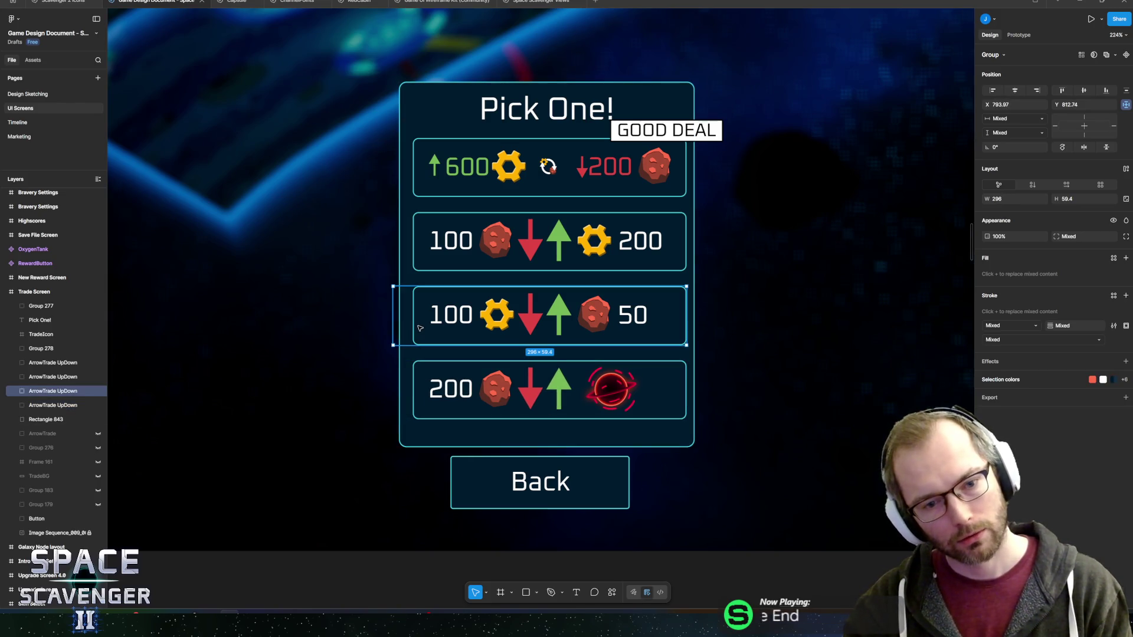
left_click(427, 398)
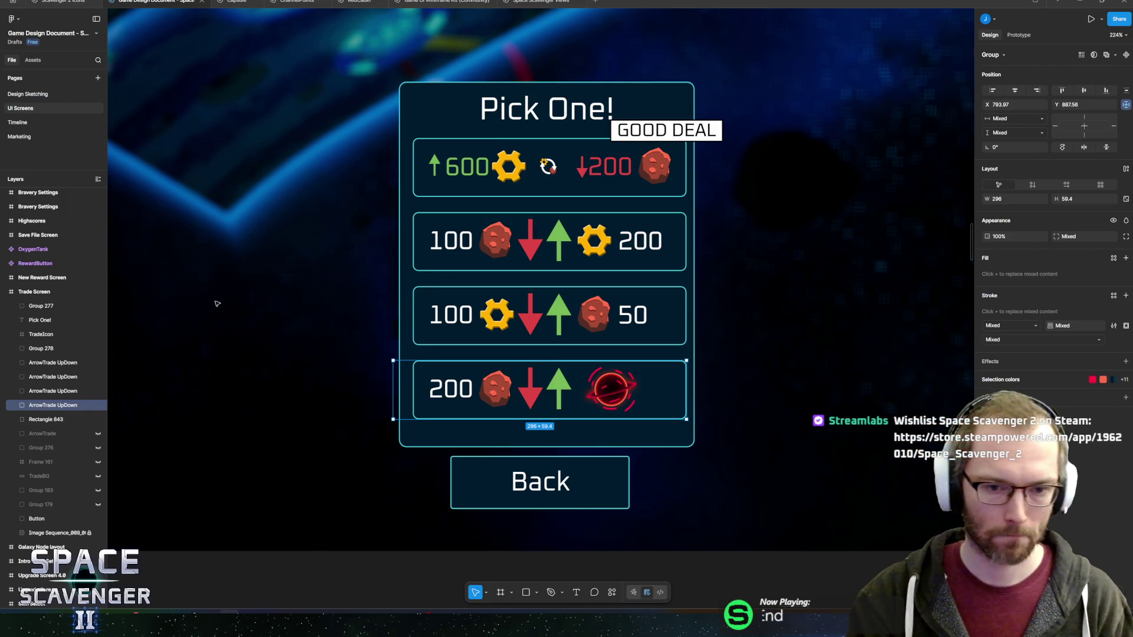
Select the Pick One! title, the GOOD DEAL badge and the Rectangle 843 background.
left_click(546, 116)
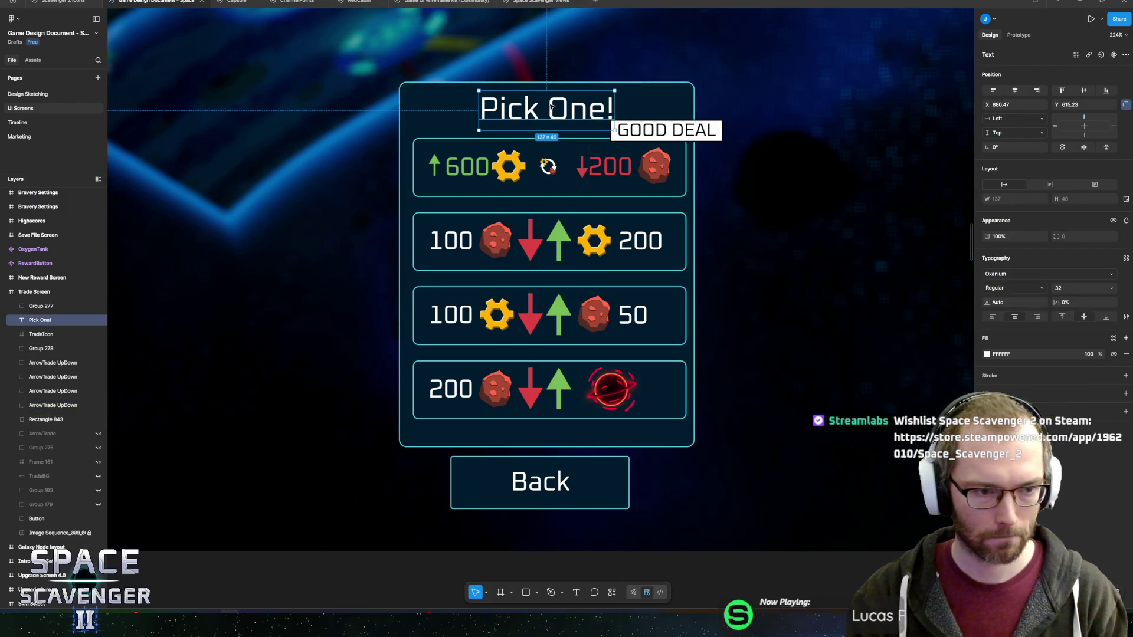
left_click(36, 306)
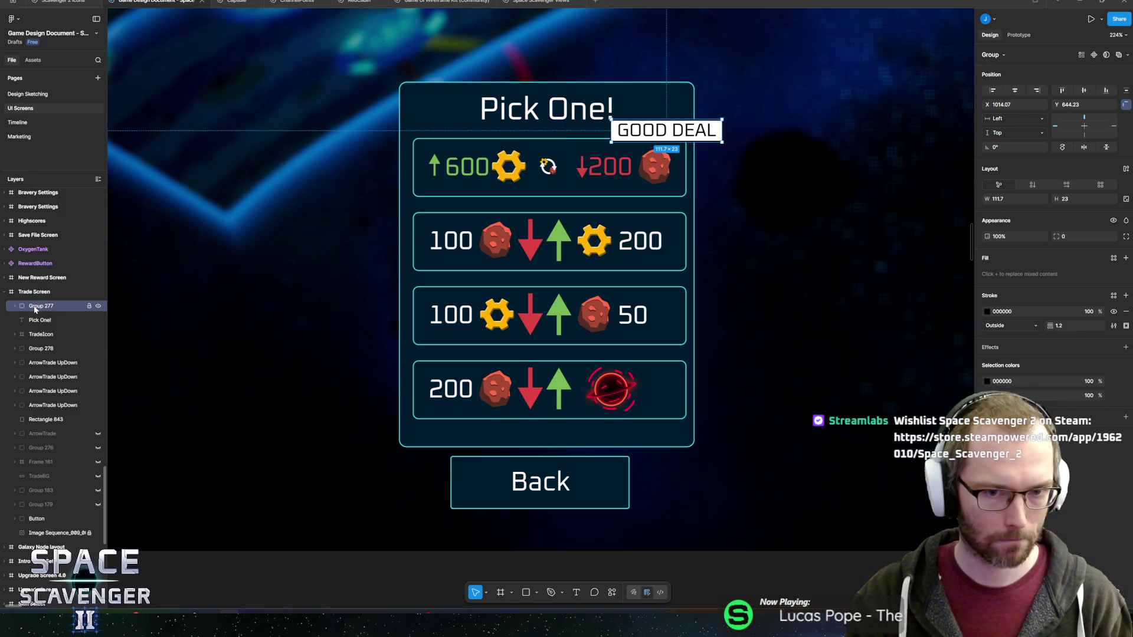
scroll(436, 287, "down", 5)
scroll(421, 233, "up", 5)
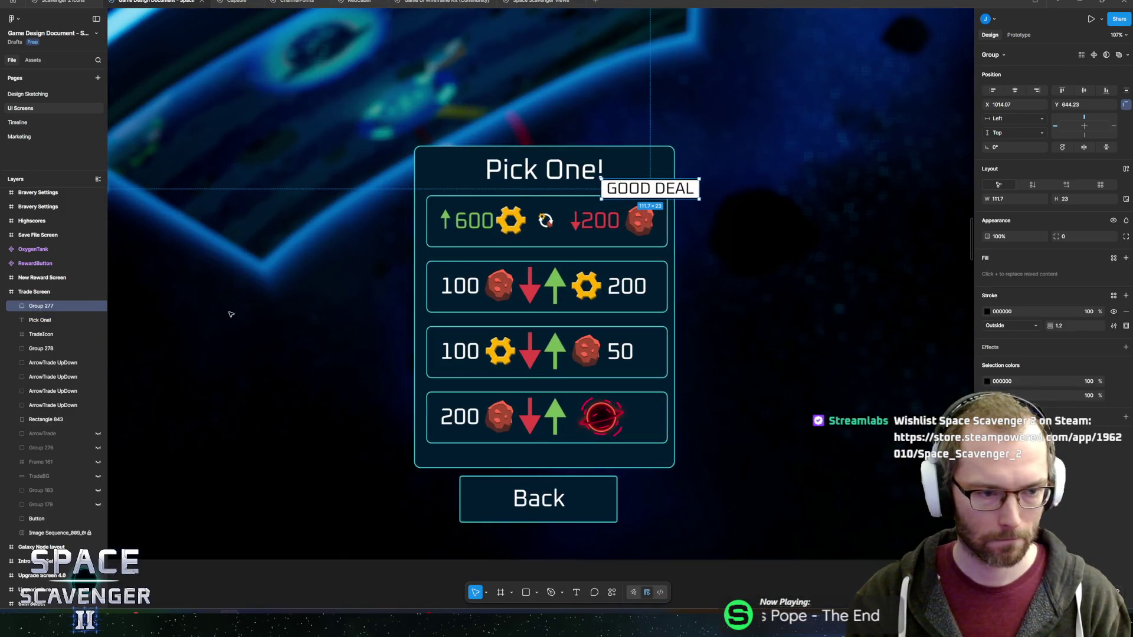
left_click(34, 418)
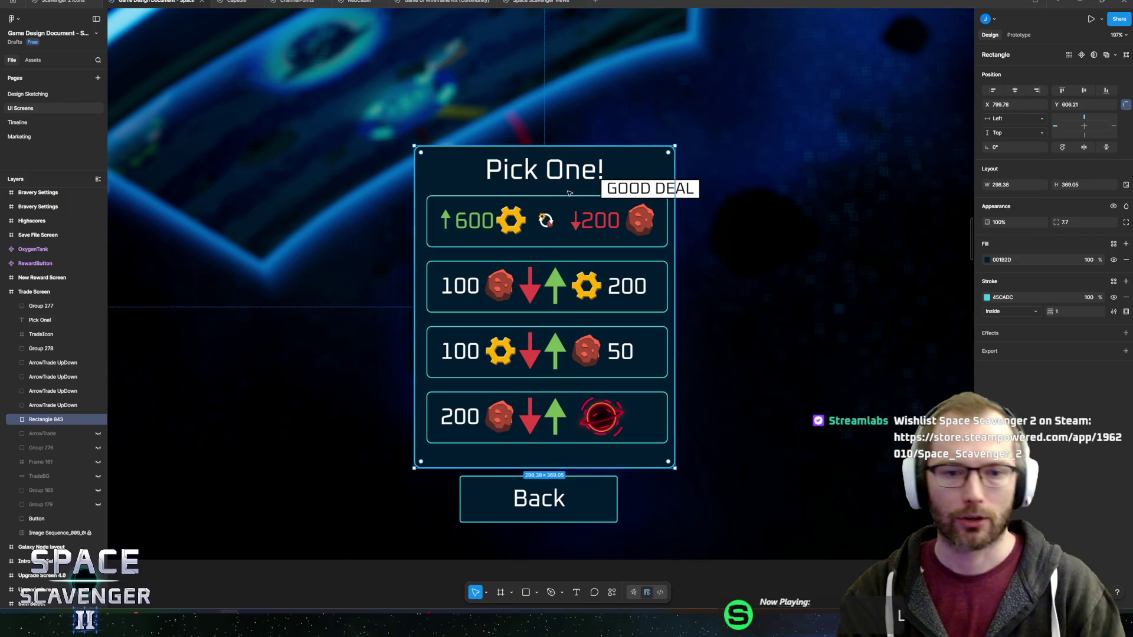
Group the Pick One panel layers and hide the Group 329 copy.
scroll(548, 319, "down", 5)
scroll(596, 568, "up", 1)
scroll(512, 292, "up", 5)
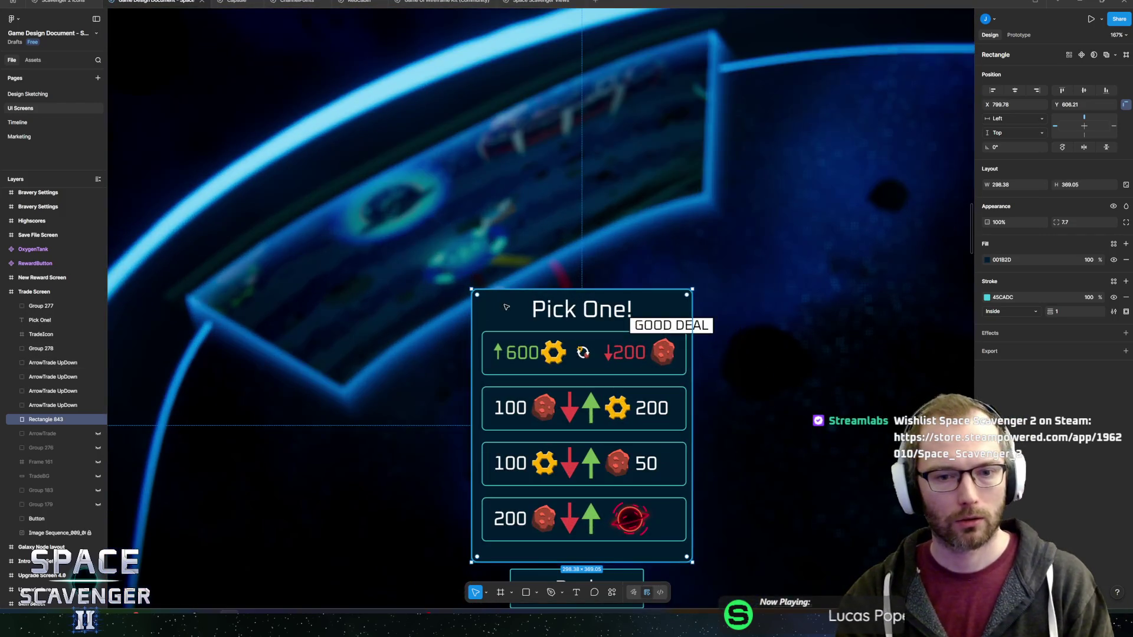
left_click(100, 306, "shift")
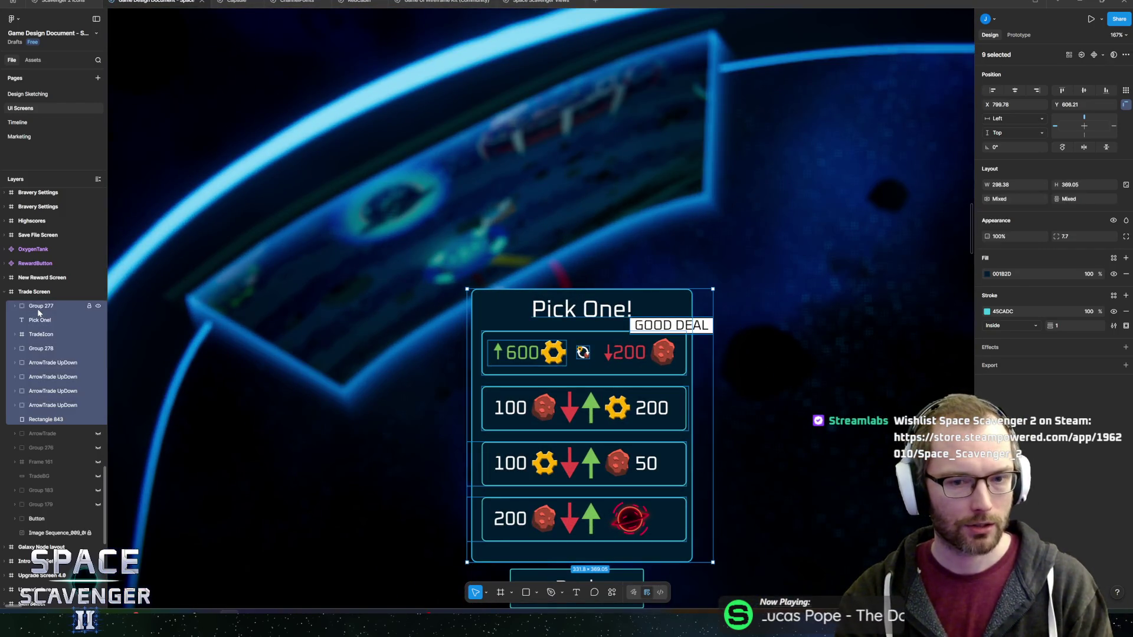
key("ctrl+g")
key("ctrl+g")
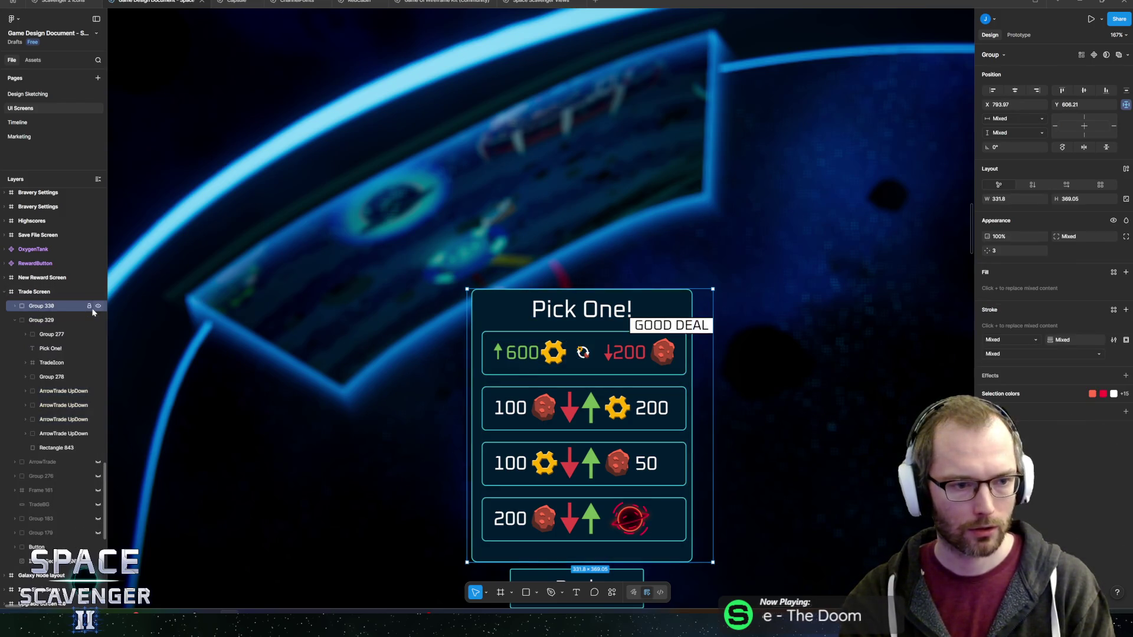
left_click(98, 321)
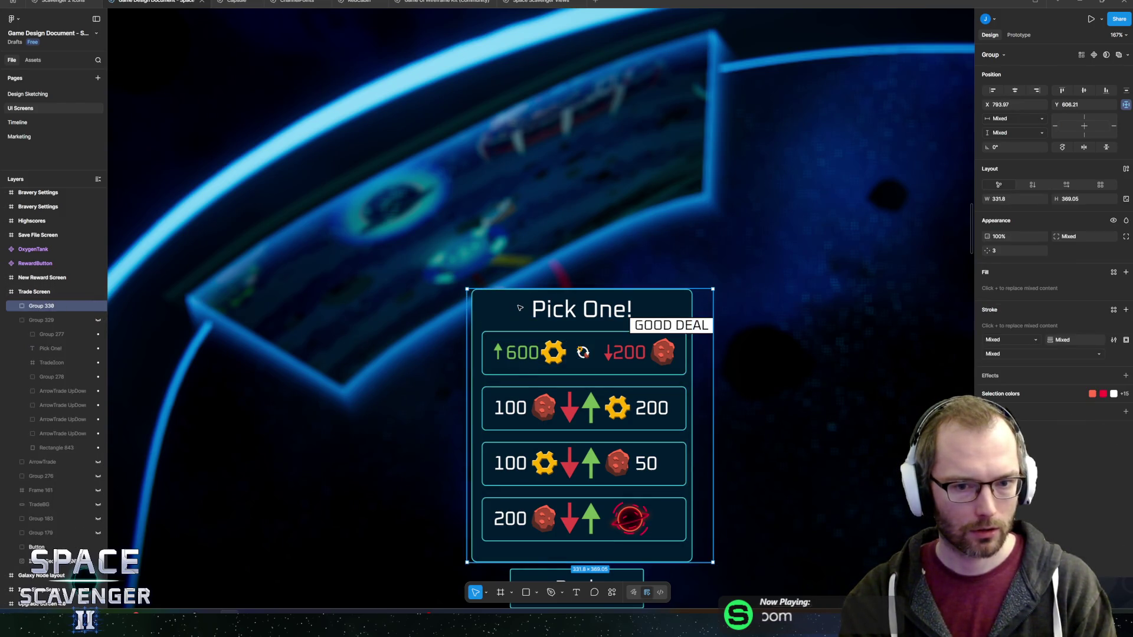
Move Rectangle 843 left, stretch it to 298.38 × 493.64, and duplicate it rightward.
double_click(488, 314)
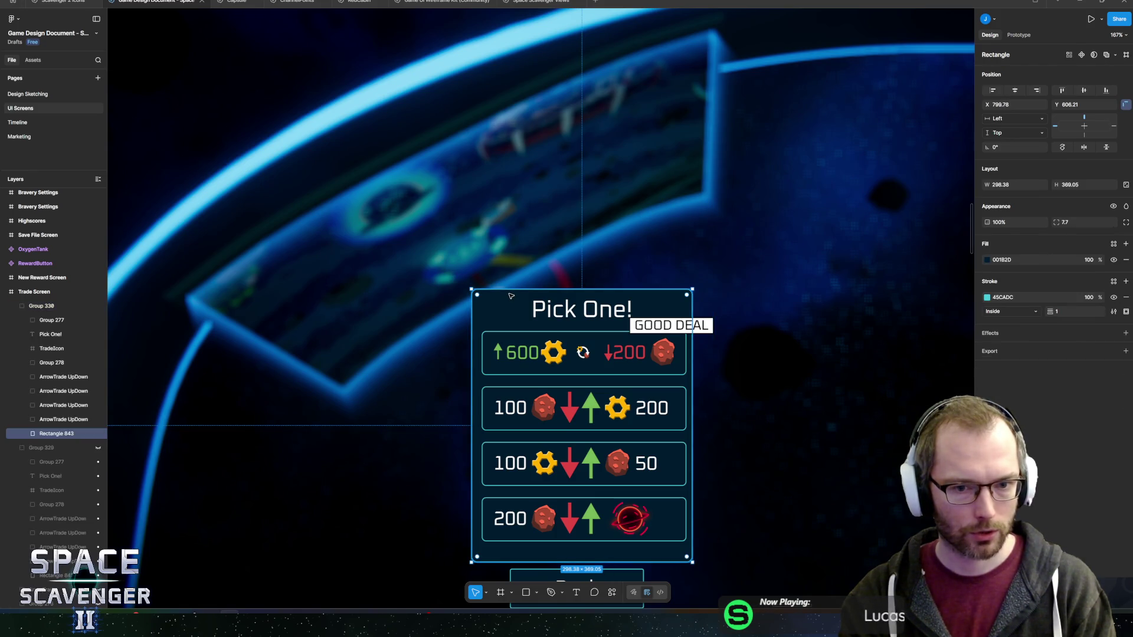
mouse_move(534, 366)
left_mouse_down()
mouse_move(281, 147)
mouse_move(269, 162)
left_mouse_up()
left_click_drag(324, 357, 322, 449)
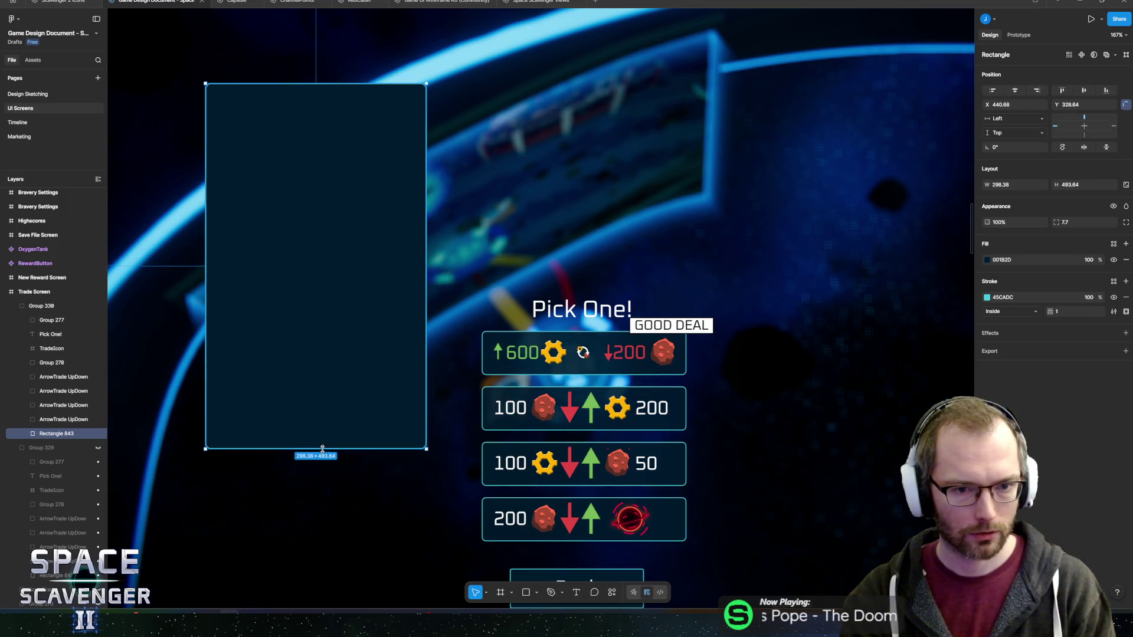
left_click_drag(367, 295, 357, 313)
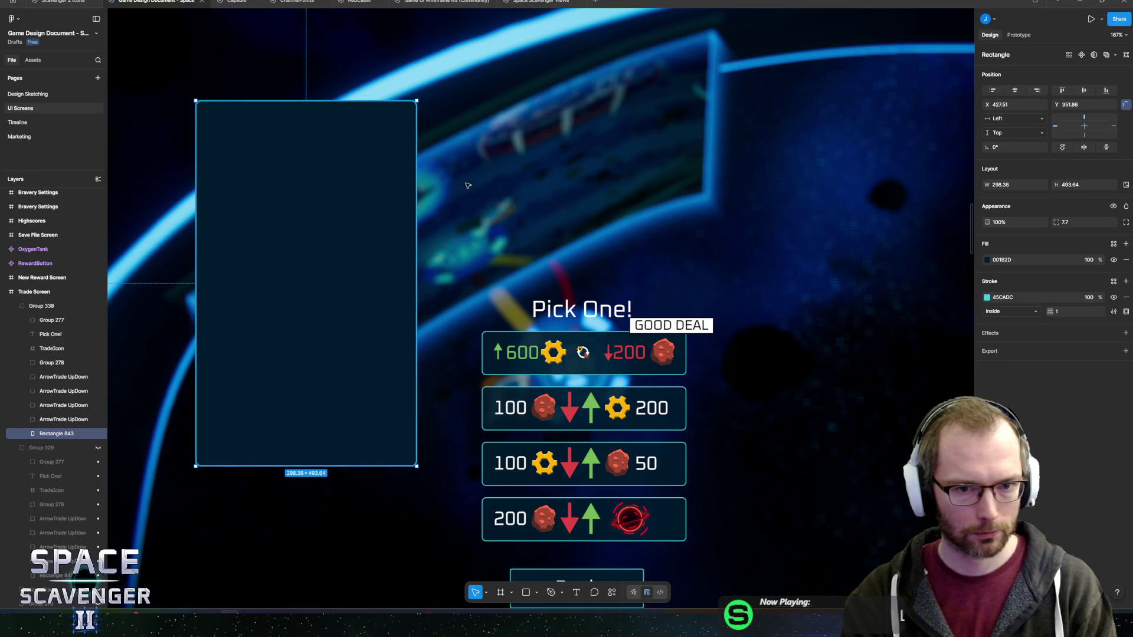
mouse_move(277, 248)
left_mouse_down()
mouse_move(566, 252)
mouse_move(506, 185)
mouse_move(526, 118)
left_mouse_up()
Shorten the copied card to 298 × 217 to make the middle card.
double_click(526, 106)
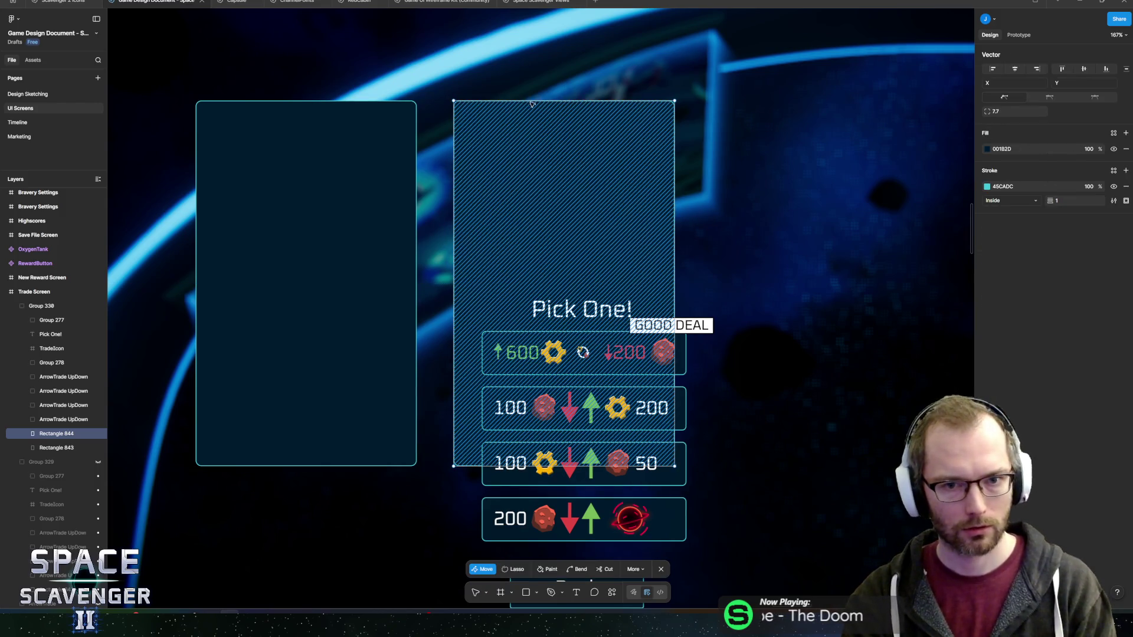
key("Escape")
mouse_move(531, 104)
left_mouse_down()
mouse_move(522, 192)
mouse_move(507, 217)
left_mouse_up()
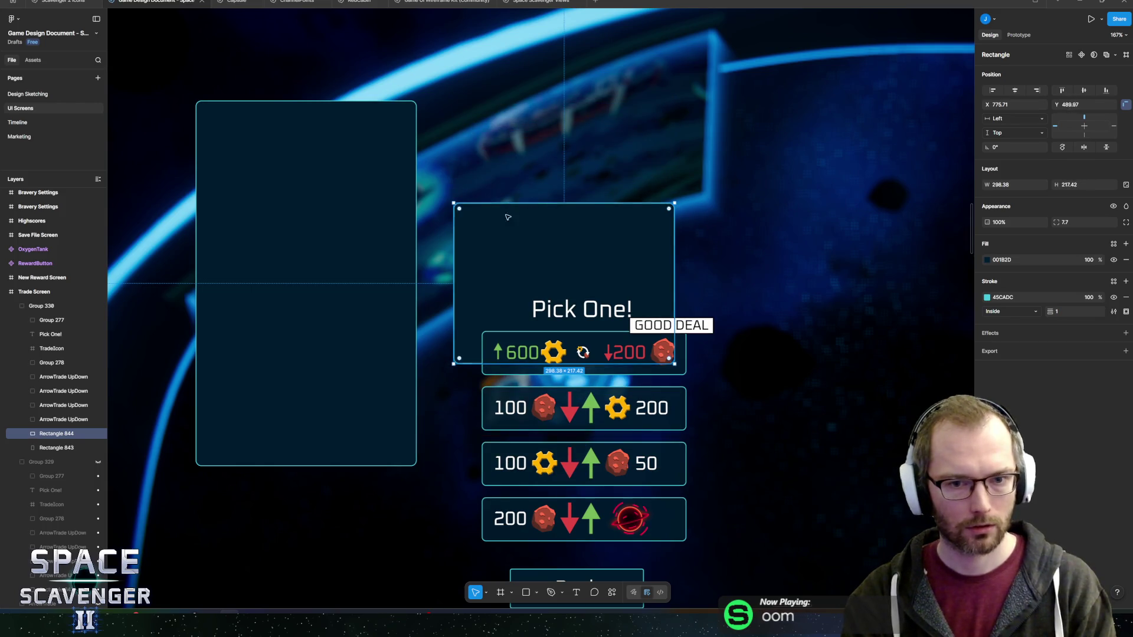
Duplicate the row's red arrow and stretch it from the left card toward the middle card.
left_click(576, 416, "ctrl")
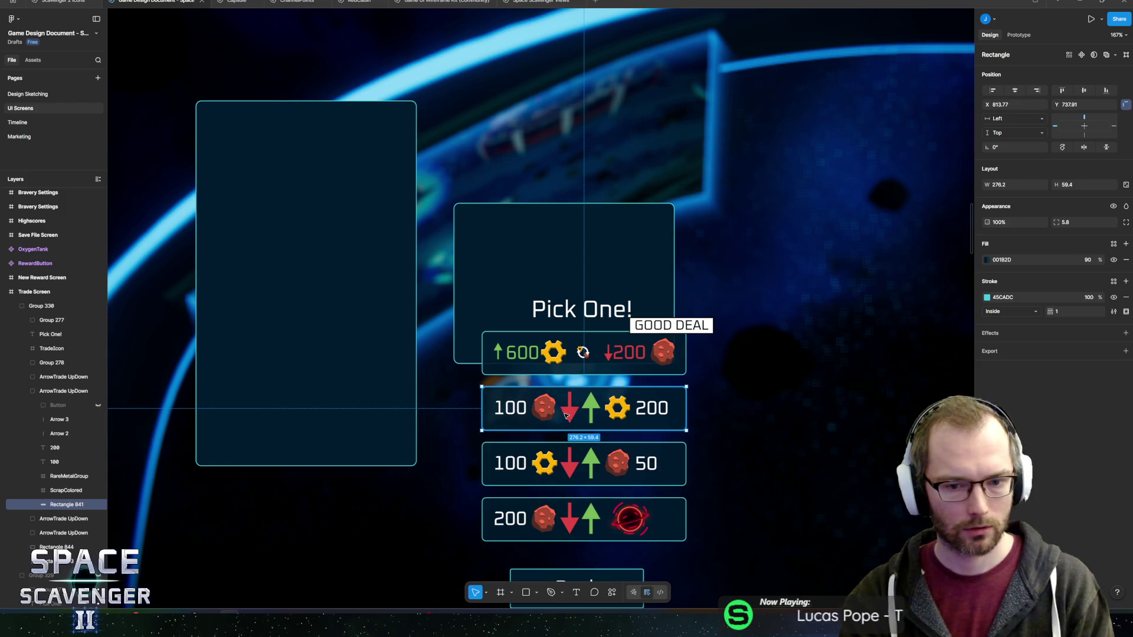
left_click(570, 407)
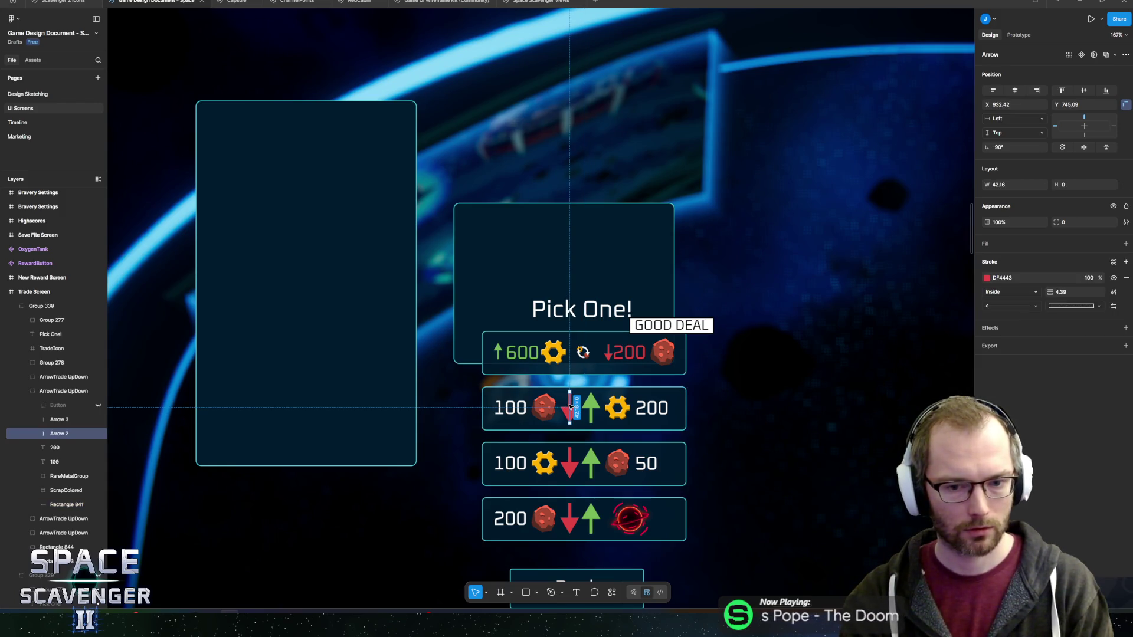
key("ctrl+d")
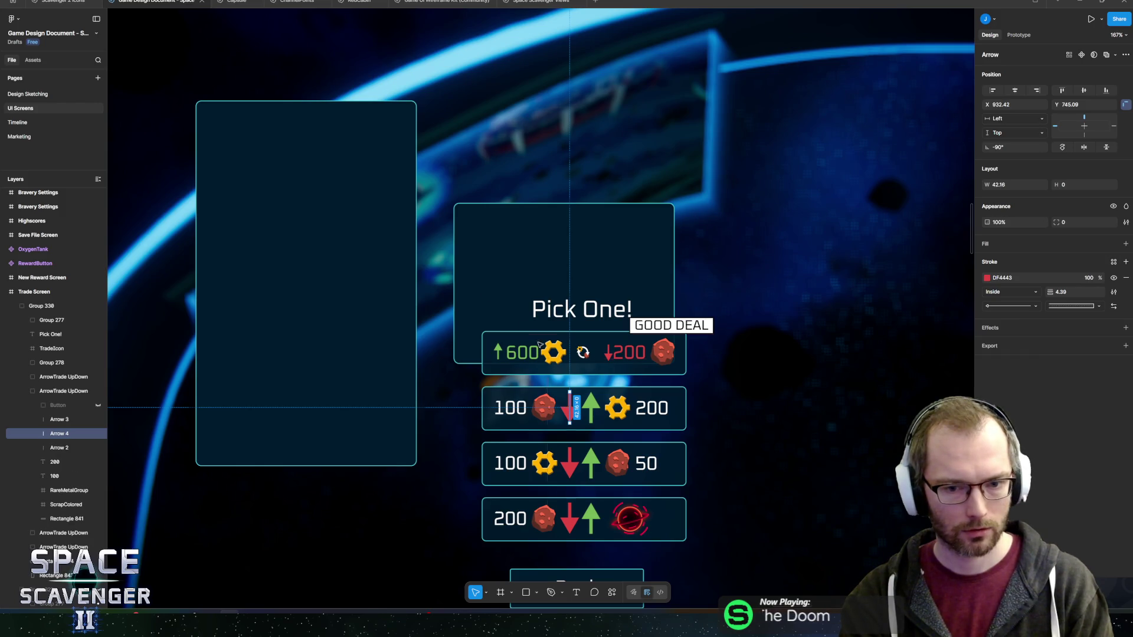
mouse_move(570, 407)
left_mouse_down()
mouse_move(352, 183)
mouse_move(512, 240)
left_mouse_up()
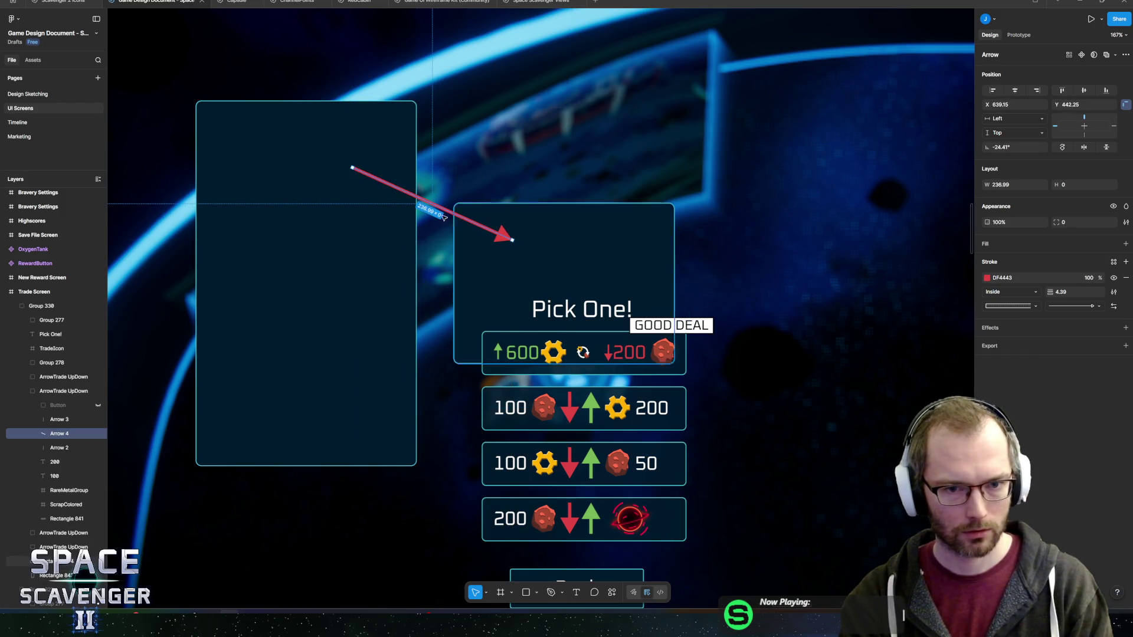
left_click_drag(444, 217, 445, 220)
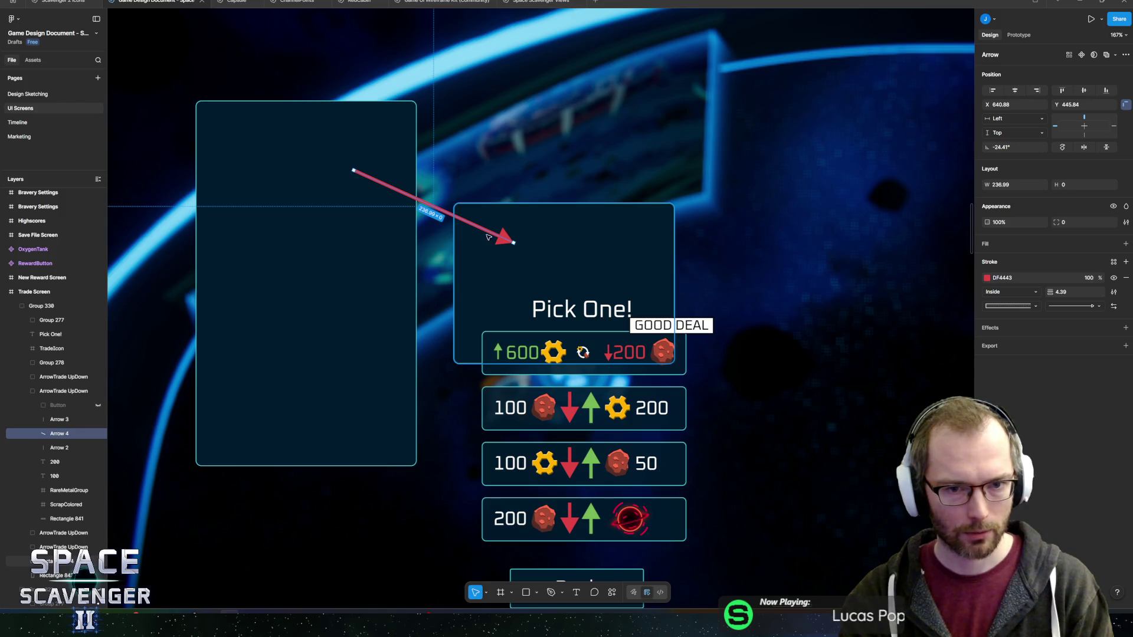
Add a right card copy, shorten the arrow, and raise the Pick One! title.
left_click(303, 250)
left_click_drag(309, 260, 812, 270)
left_click(506, 238)
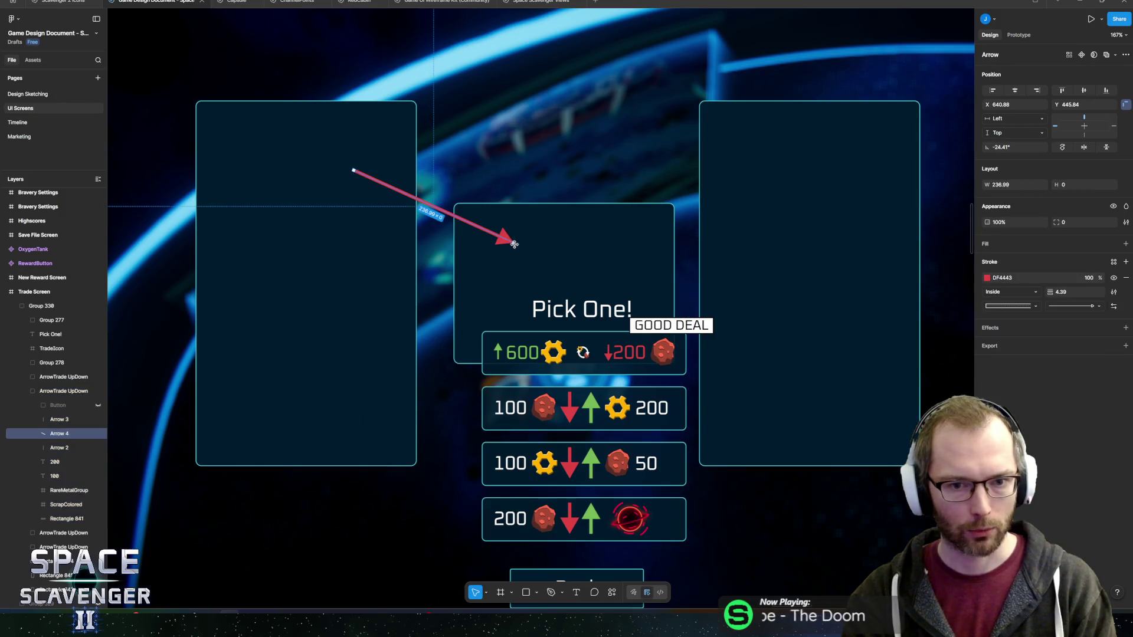
left_click_drag(511, 241, 460, 217)
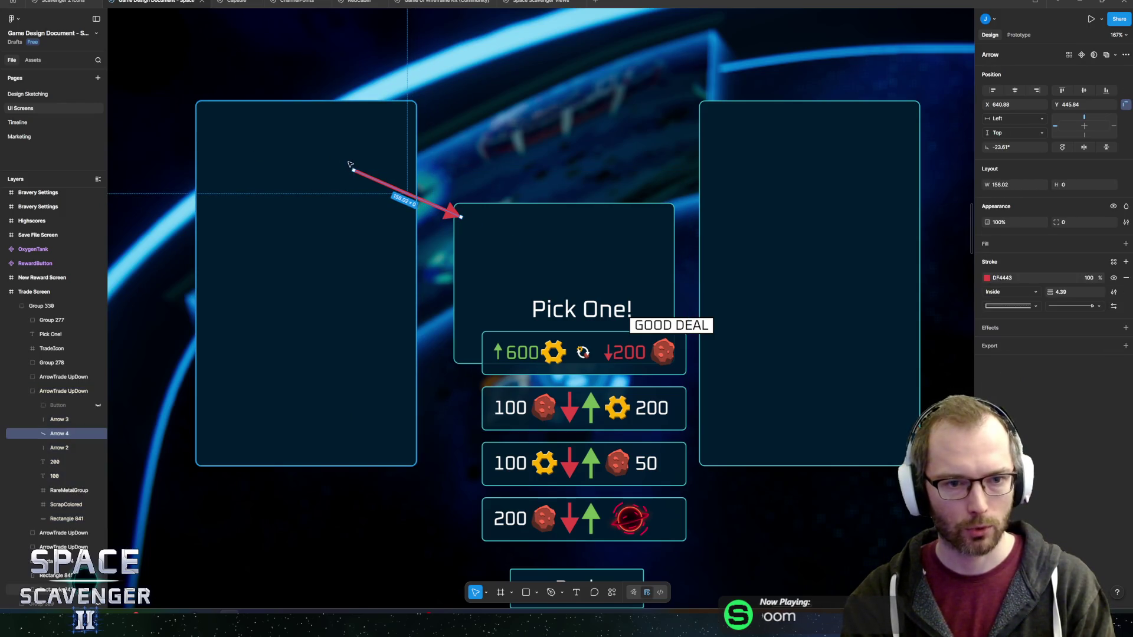
left_click_drag(353, 169, 389, 186)
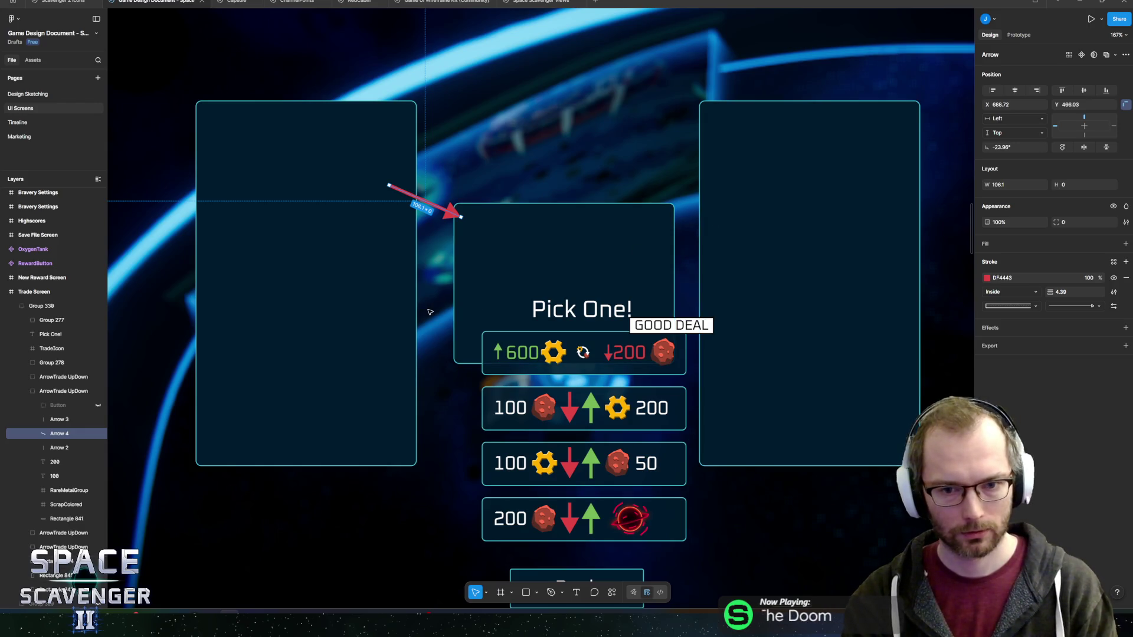
mouse_move(603, 309)
left_mouse_down()
mouse_move(583, 217)
mouse_move(590, 184)
mouse_move(348, 81)
mouse_move(588, 179)
left_mouse_up()
Retitle the panel 'Trade' and pull the -200 scrap item out of the first trade row.
key("Return")
type("Trade")
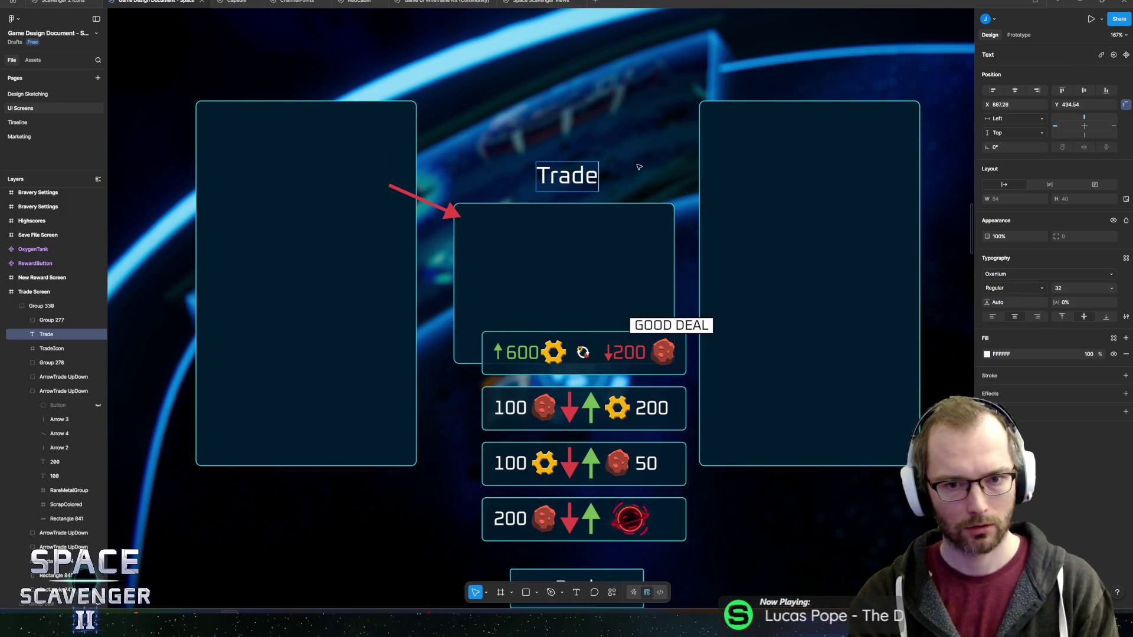
left_click(621, 349)
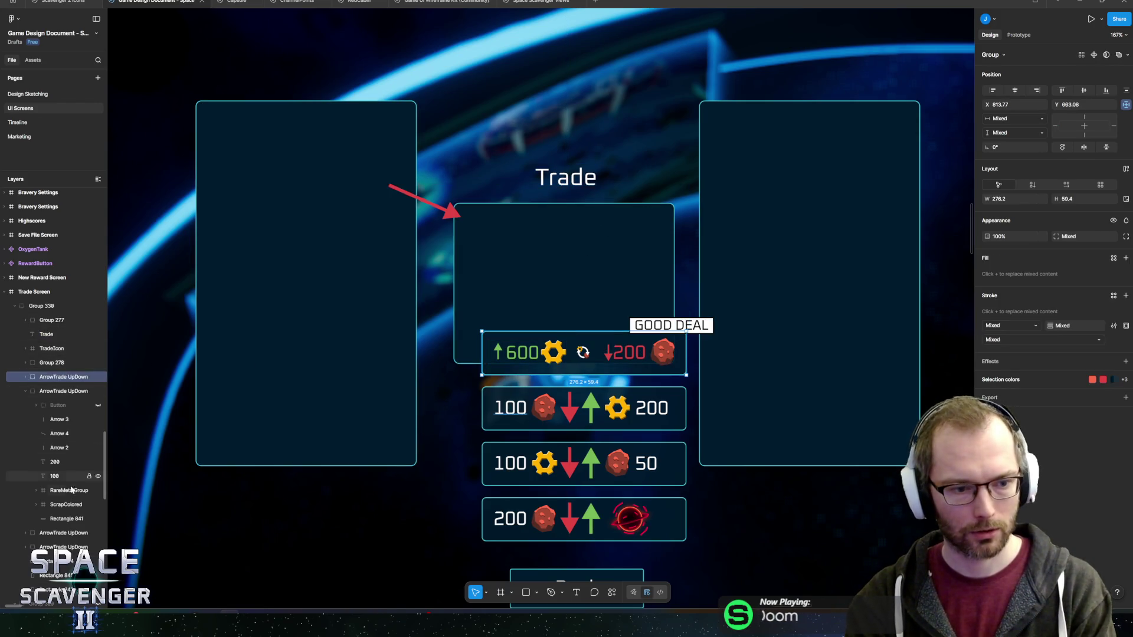
mouse_move(606, 348)
left_mouse_down()
mouse_move(389, 276)
mouse_move(345, 212)
mouse_move(331, 141)
left_mouse_up()
left_click(373, 192)
Place the green 600 gear amount in the middle card's top right corner.
left_click(391, 188)
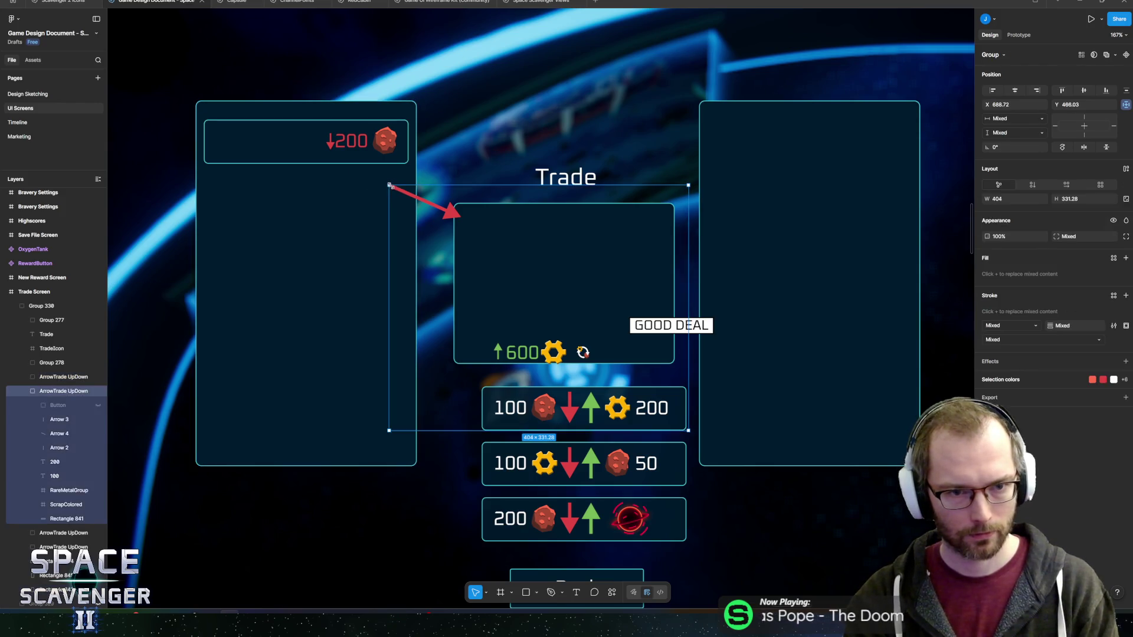
left_click(521, 358)
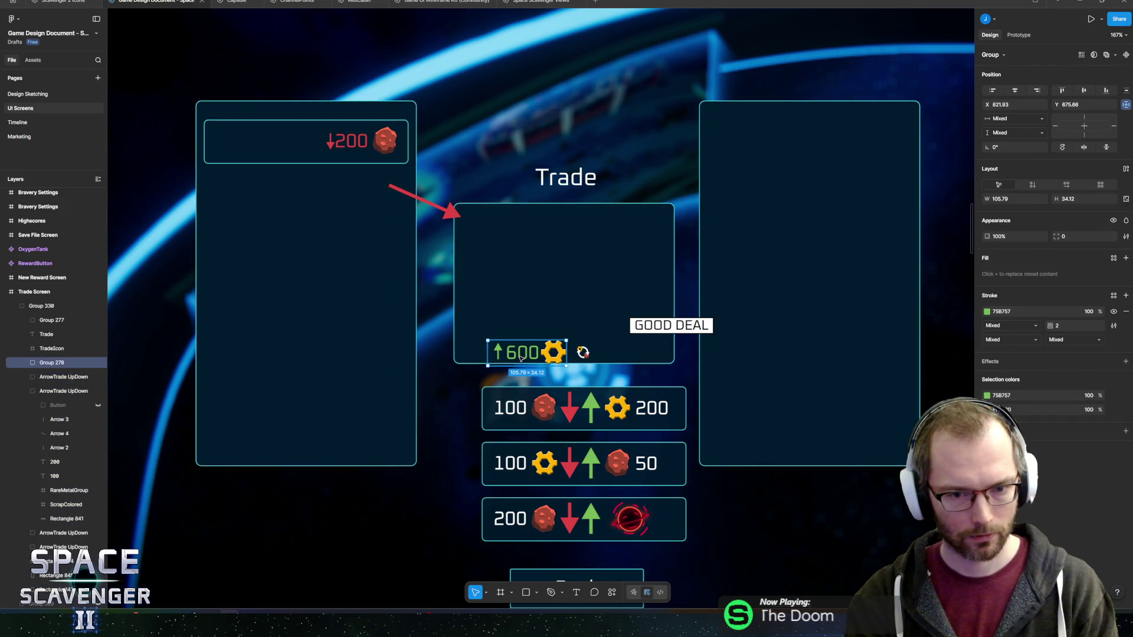
mouse_move(521, 358)
left_mouse_down()
mouse_move(755, 233)
mouse_move(757, 150)
mouse_move(772, 146)
mouse_move(644, 236)
left_mouse_up()
left_click(361, 148)
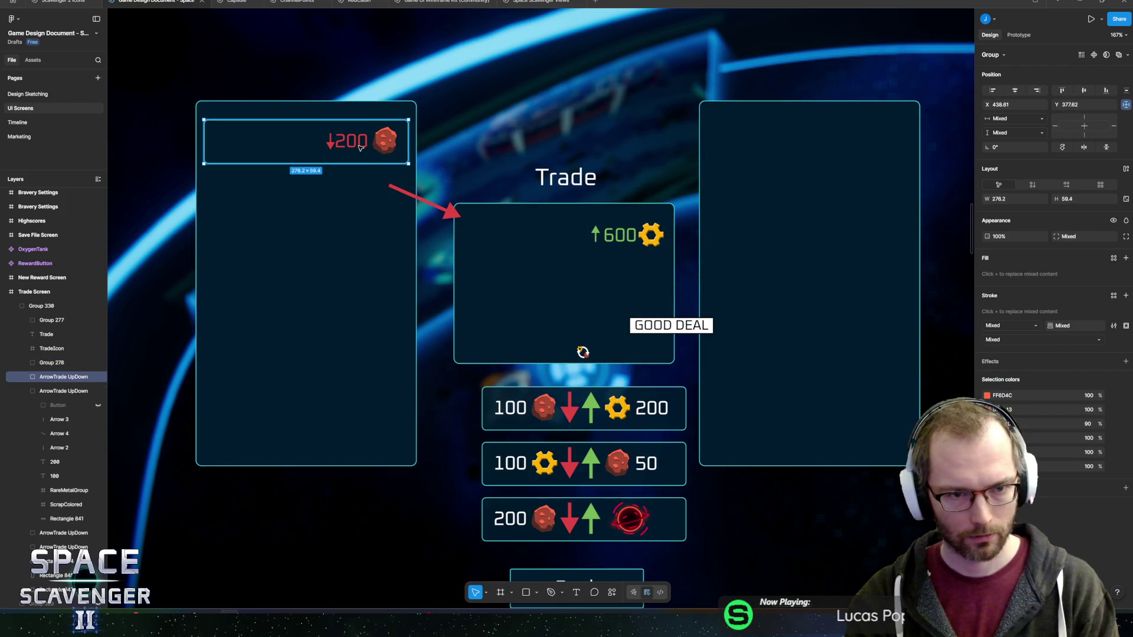
Move the red 200 amount with its rock icon to the middle card's top left.
double_click(361, 147)
left_click(384, 140, "shift")
mouse_move(354, 158)
left_mouse_down()
mouse_move(459, 252)
mouse_move(494, 252)
left_mouse_up()
key("ctrl+z")
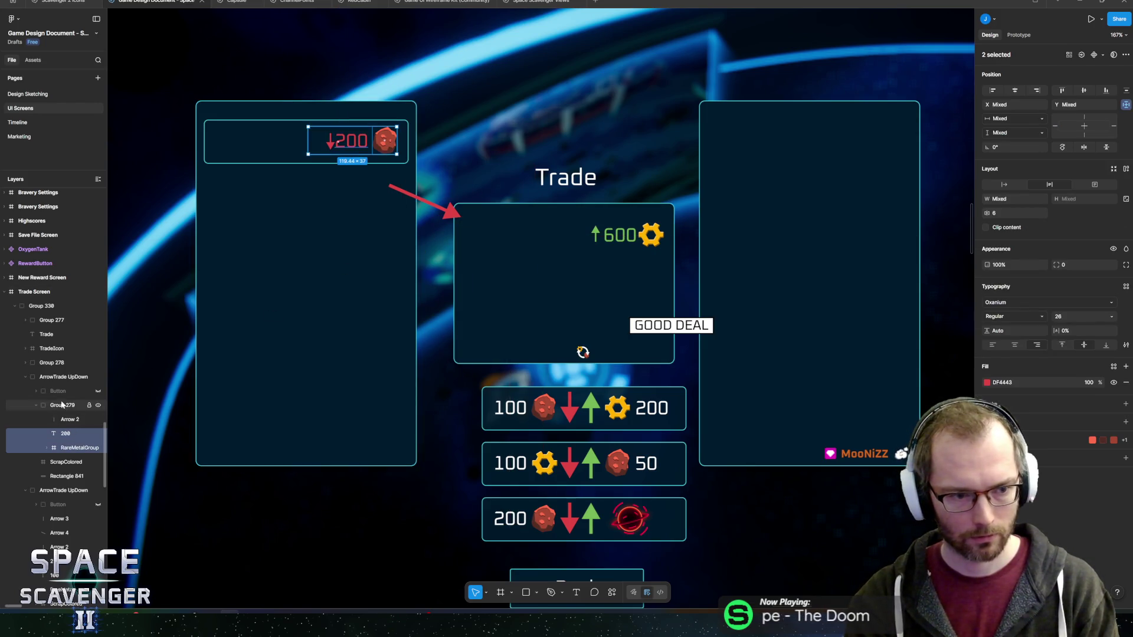
left_click(61, 405)
mouse_move(345, 141)
left_mouse_down()
mouse_move(499, 215)
mouse_move(510, 235)
mouse_move(547, 234)
mouse_move(538, 236)
left_mouse_up()
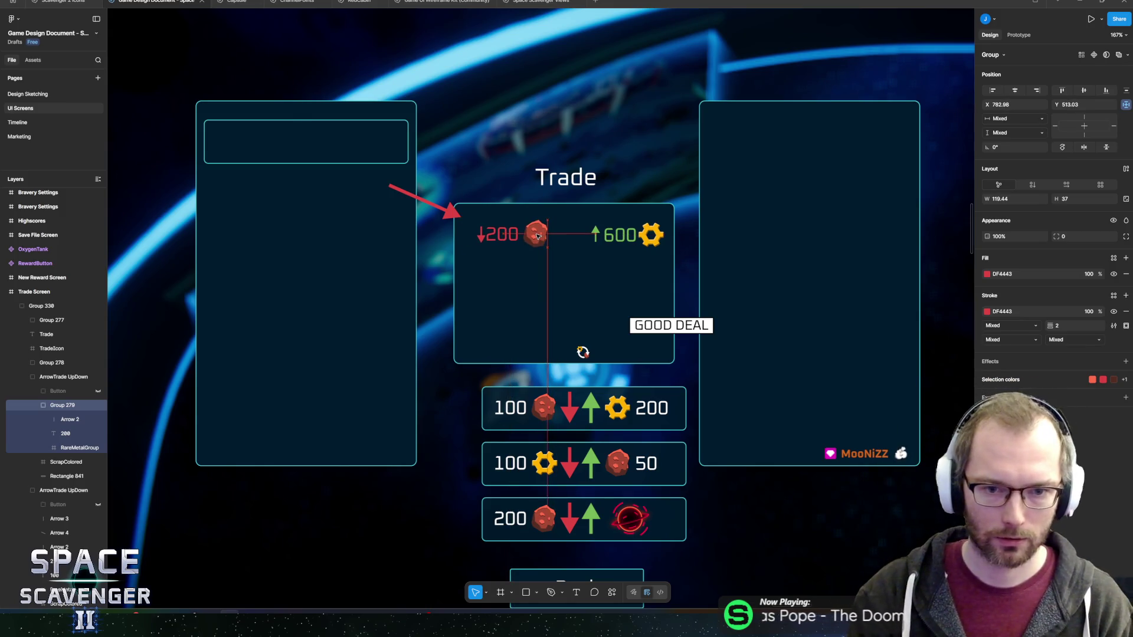
Delete the leftover ScrapColored icon frame and the empty row box from the left card.
left_click(437, 208)
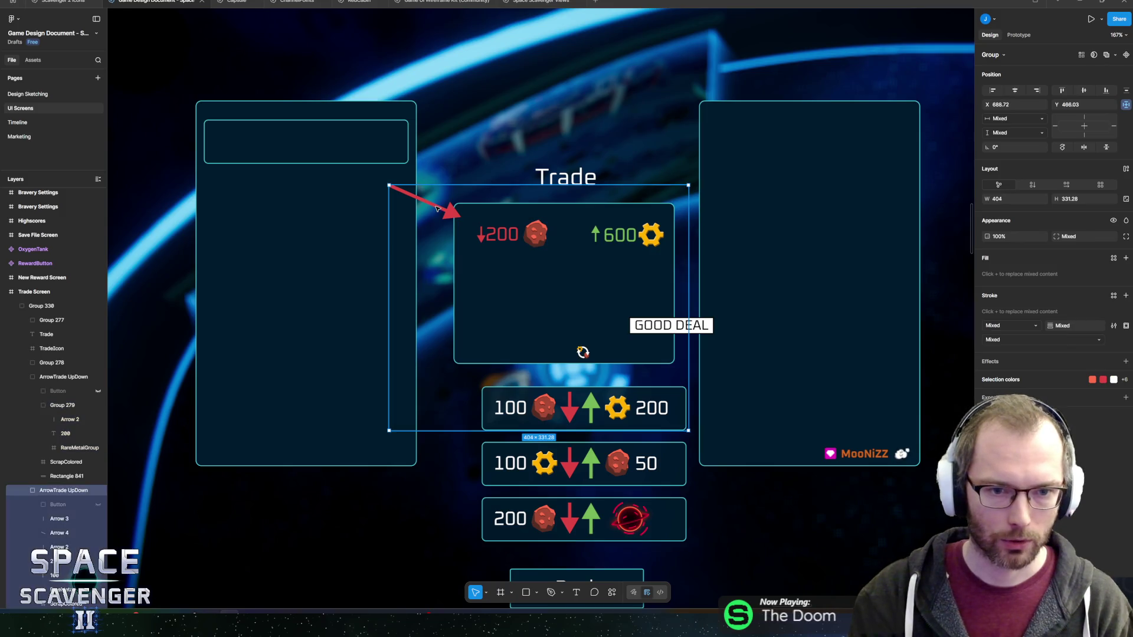
left_click(306, 142)
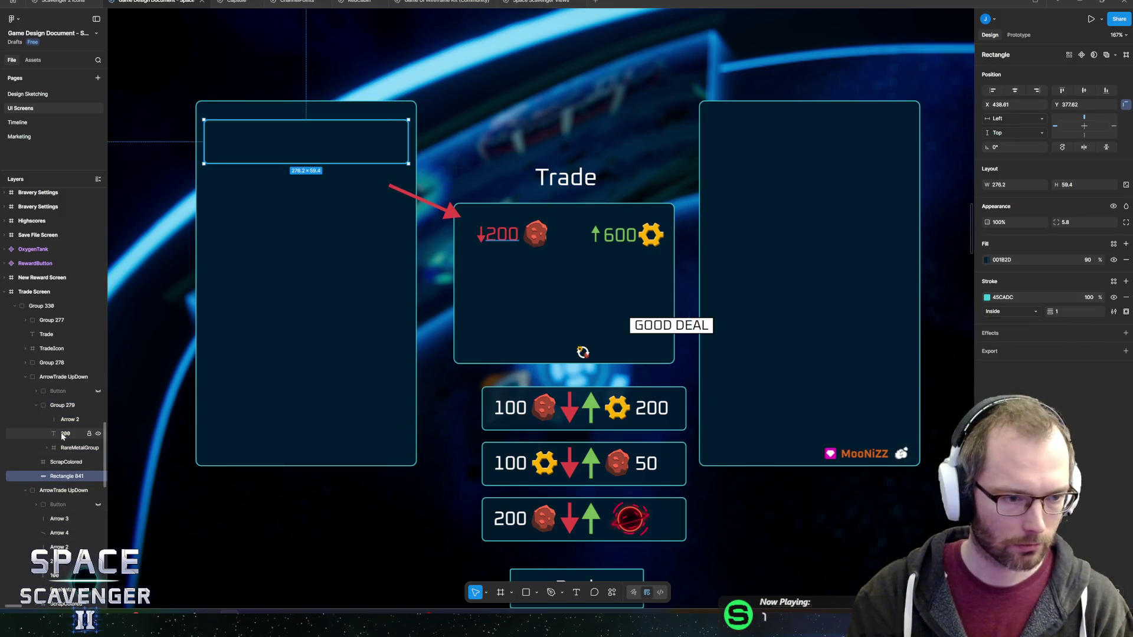
left_click(59, 465)
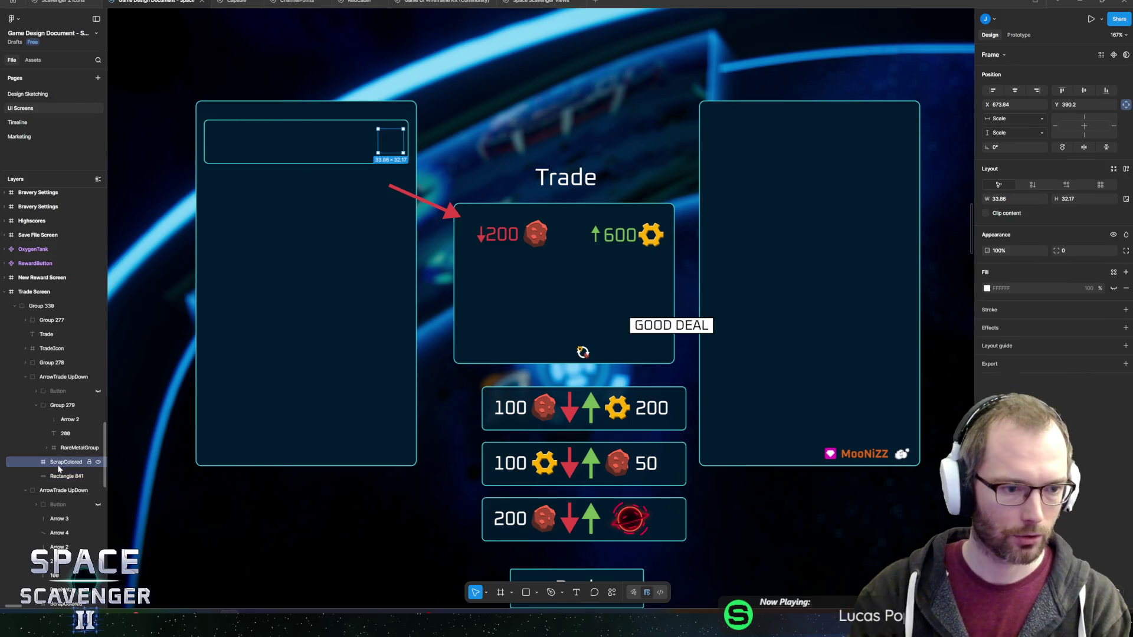
key("Delete")
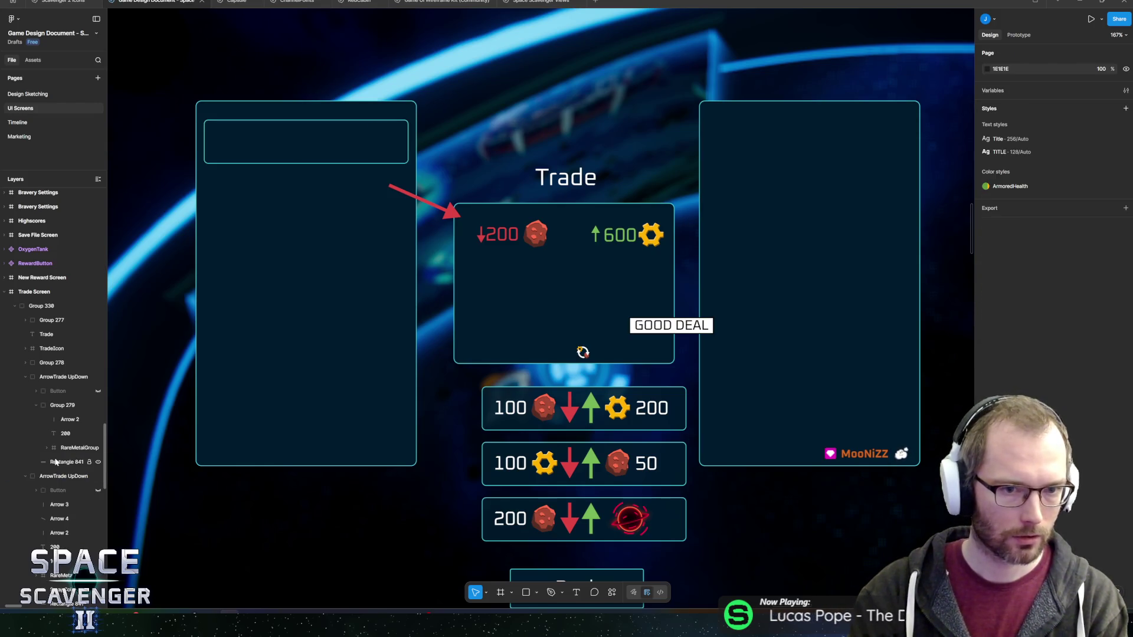
left_click(54, 462)
key("Delete")
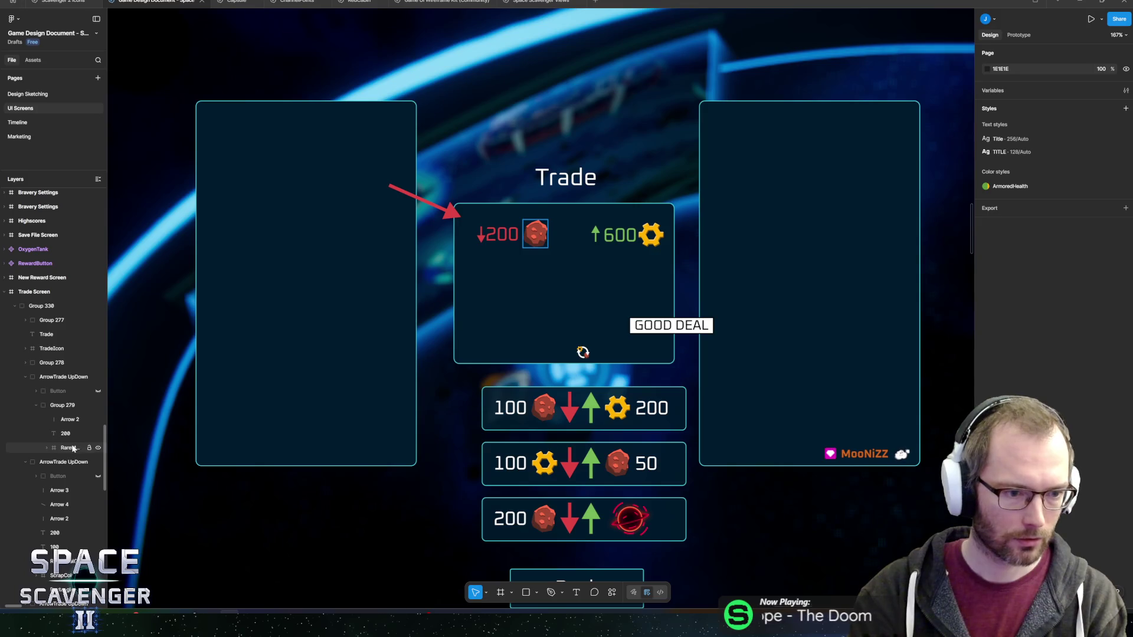
Raise the red arrow's start and lengthen its tip toward the 200 cost.
left_click(61, 406)
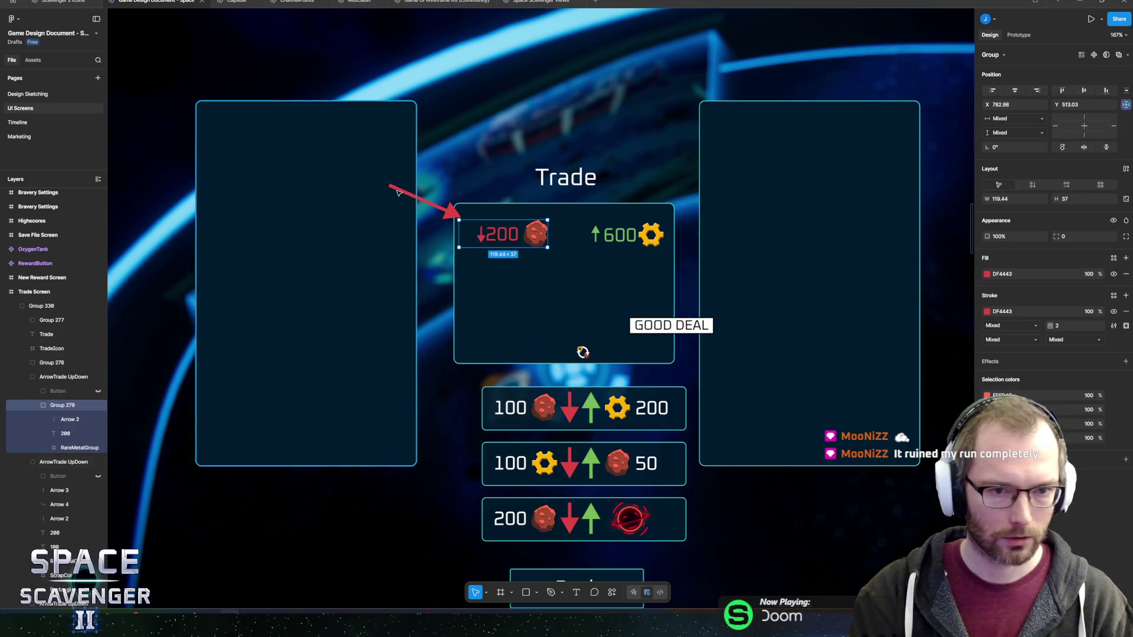
left_click(397, 191)
scroll(397, 191, "up", 5)
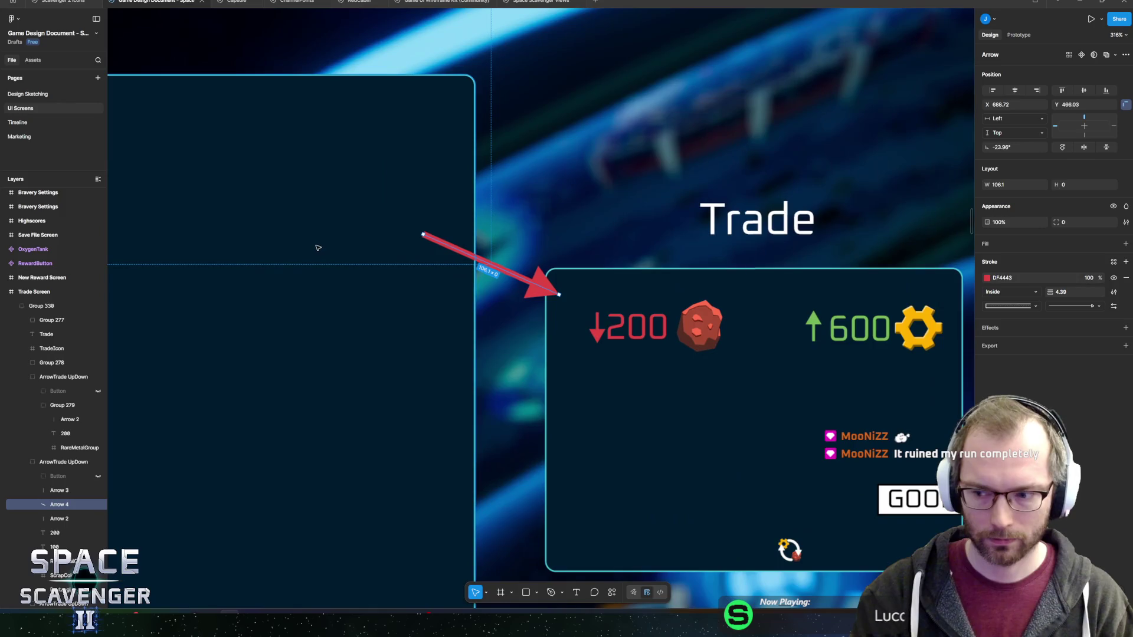
left_click_drag(422, 233, 415, 159)
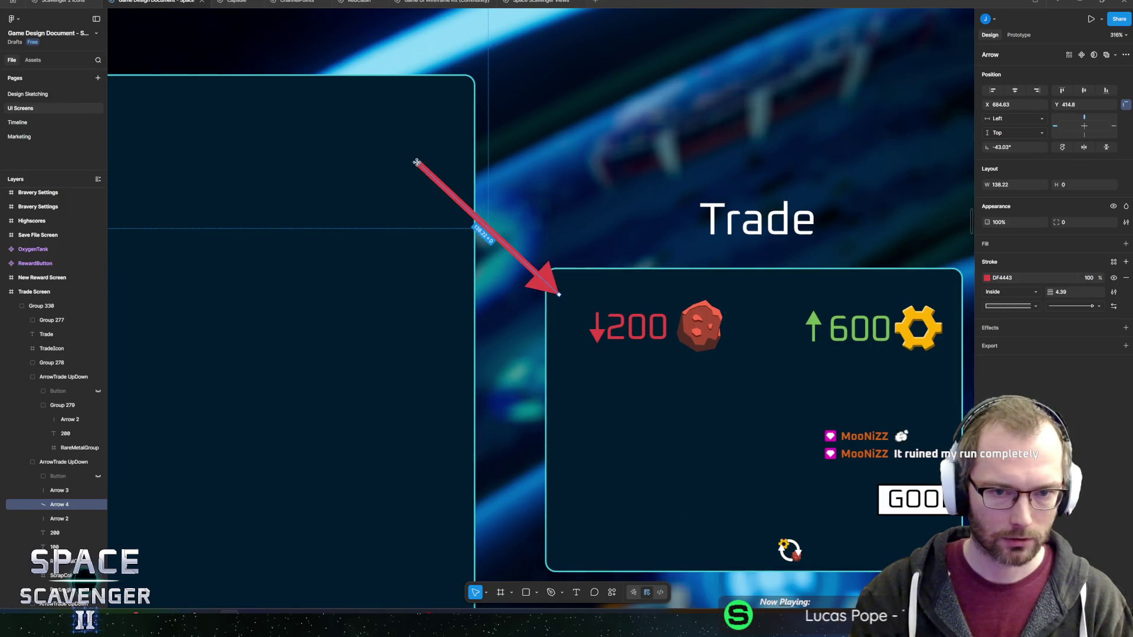
scroll(415, 159, "down", 5)
scroll(440, 199, "up", 4)
left_click_drag(440, 200, 452, 222)
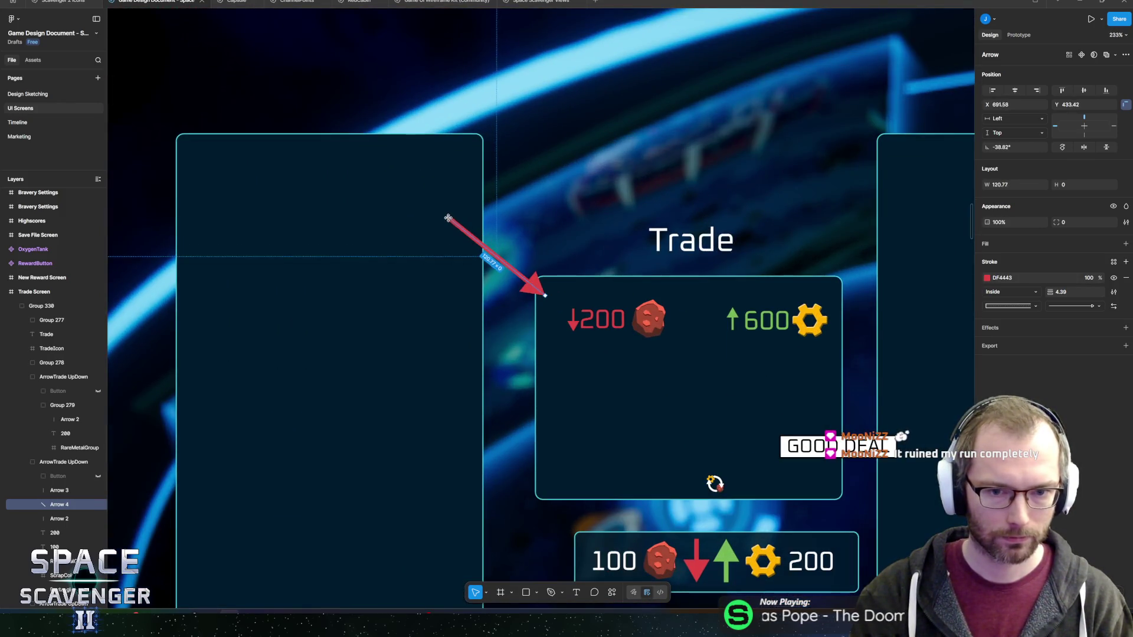
left_click_drag(545, 295, 555, 305)
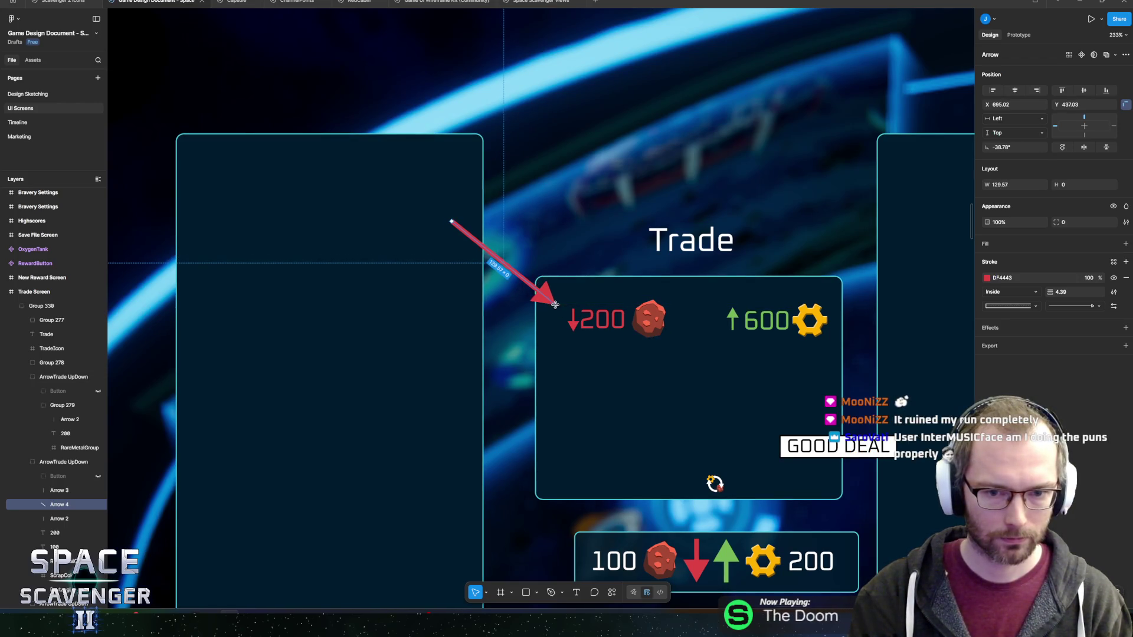
scroll(515, 342, "down", 5)
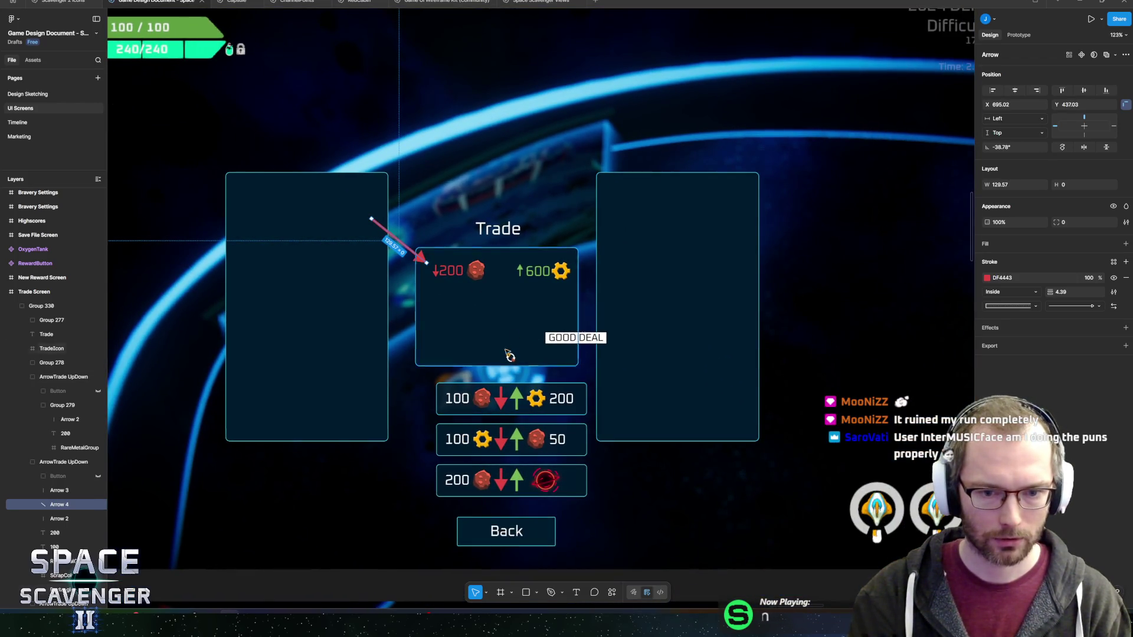
Adjust the red arrow's angle so its tip lands on the 200 cost.
left_click(505, 353)
left_click(377, 224)
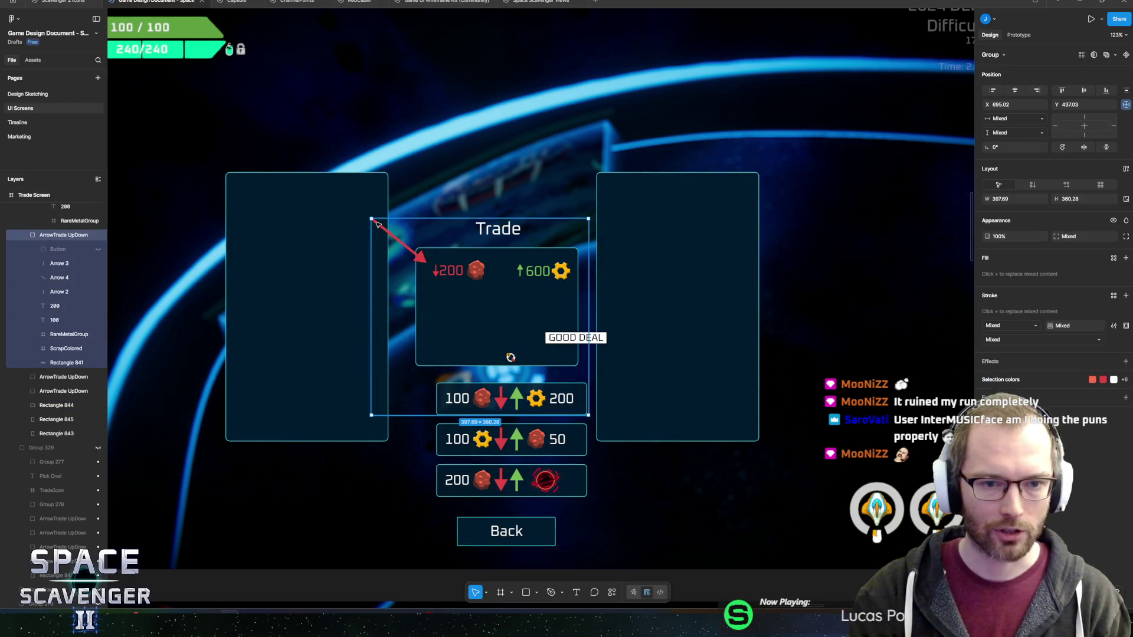
left_click(400, 245)
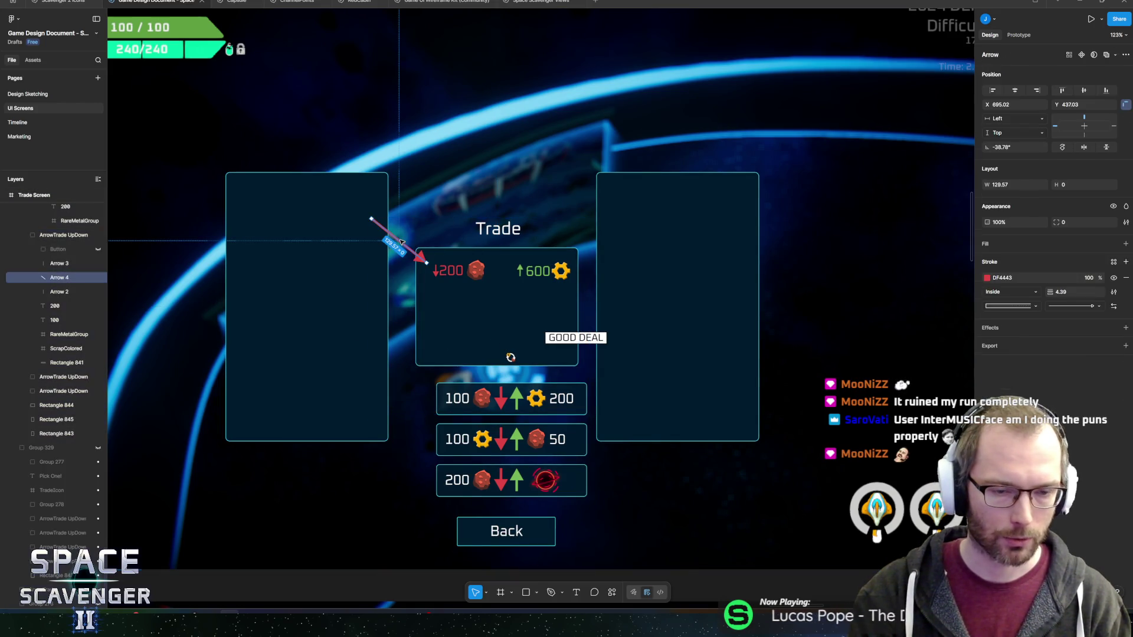
left_click(314, 255)
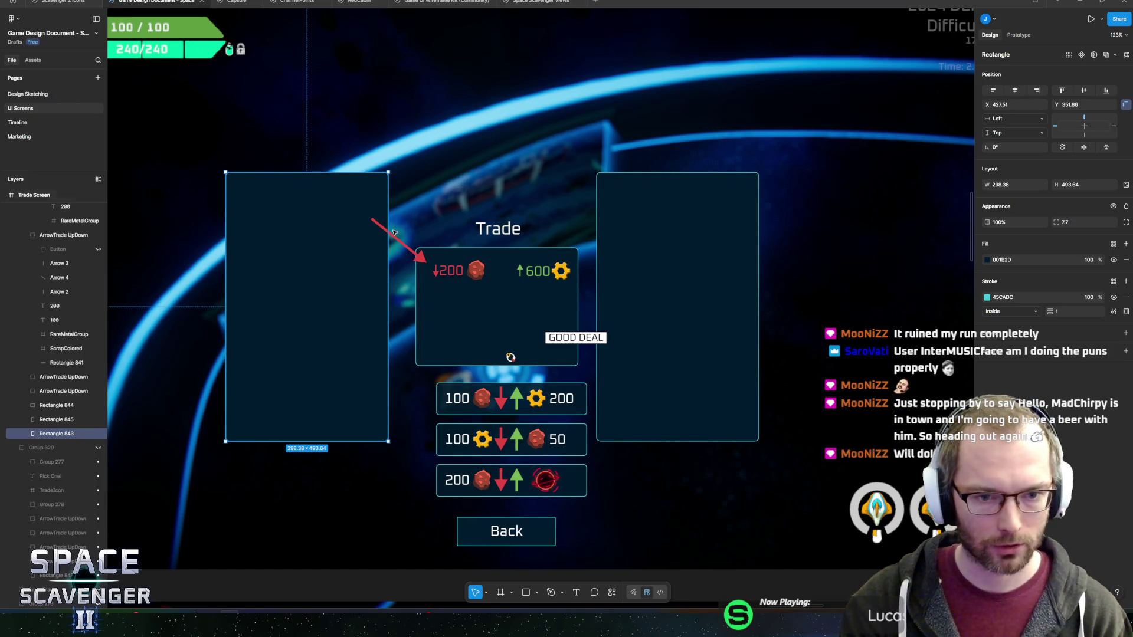
scroll(394, 233, "up", 5, "ctrl")
double_click(451, 291)
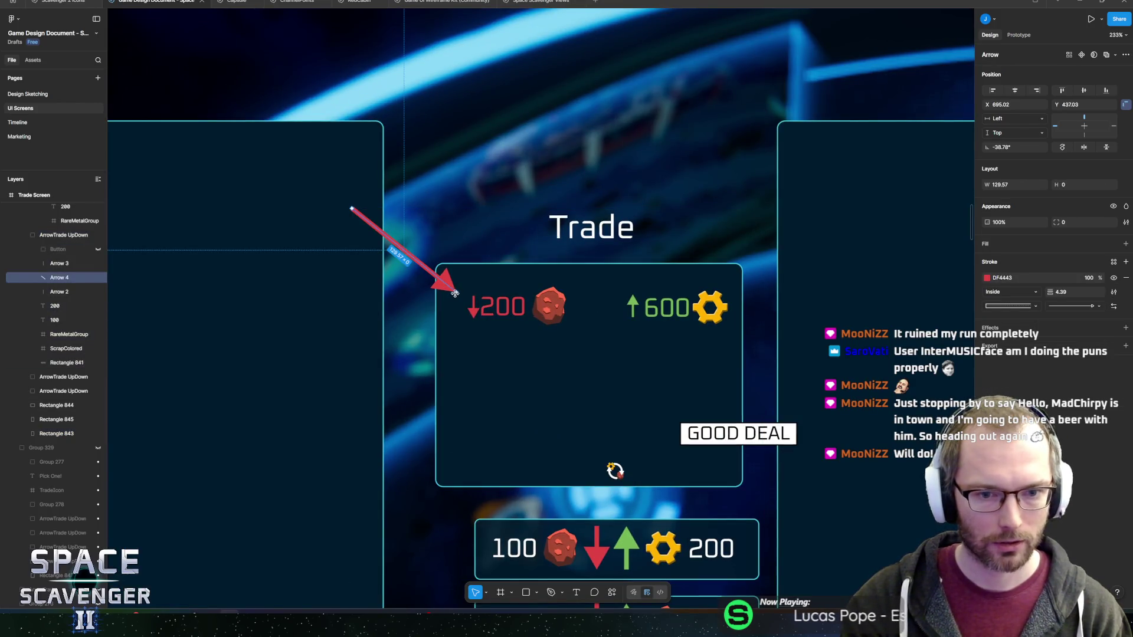
left_click_drag(455, 293, 467, 285)
mouse_move(352, 207)
left_mouse_down()
mouse_move(345, 218)
mouse_move(335, 201)
left_mouse_up()
scroll(330, 207, "down", 5, "ctrl")
scroll(524, 249, "down", 1)
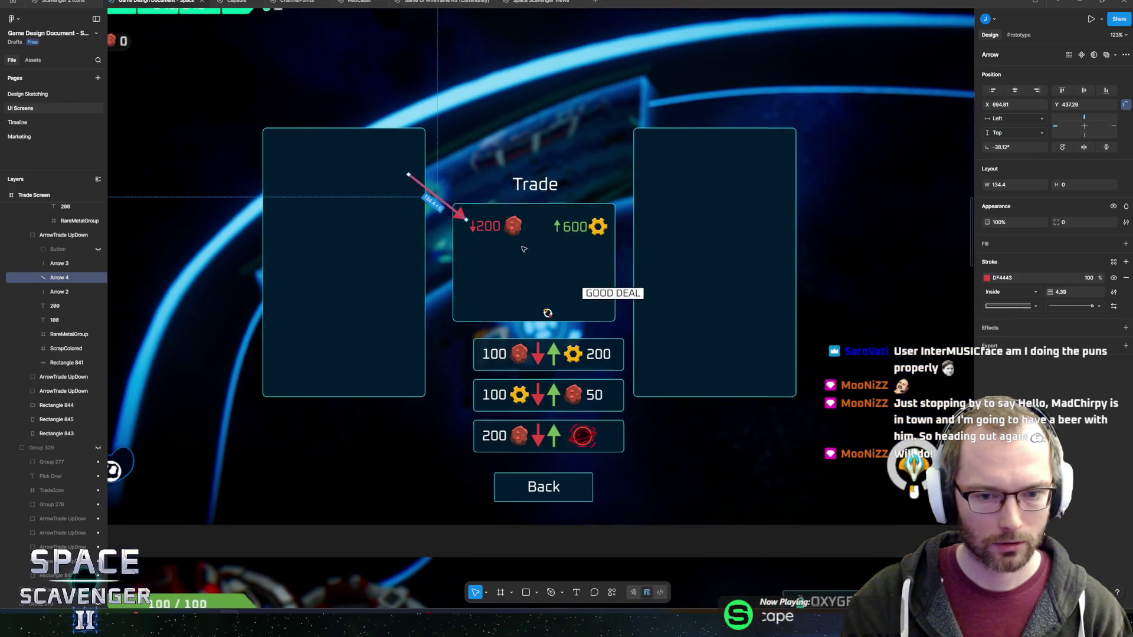
Move the GOOD DEAL label to the centre of the card.
left_click(540, 434)
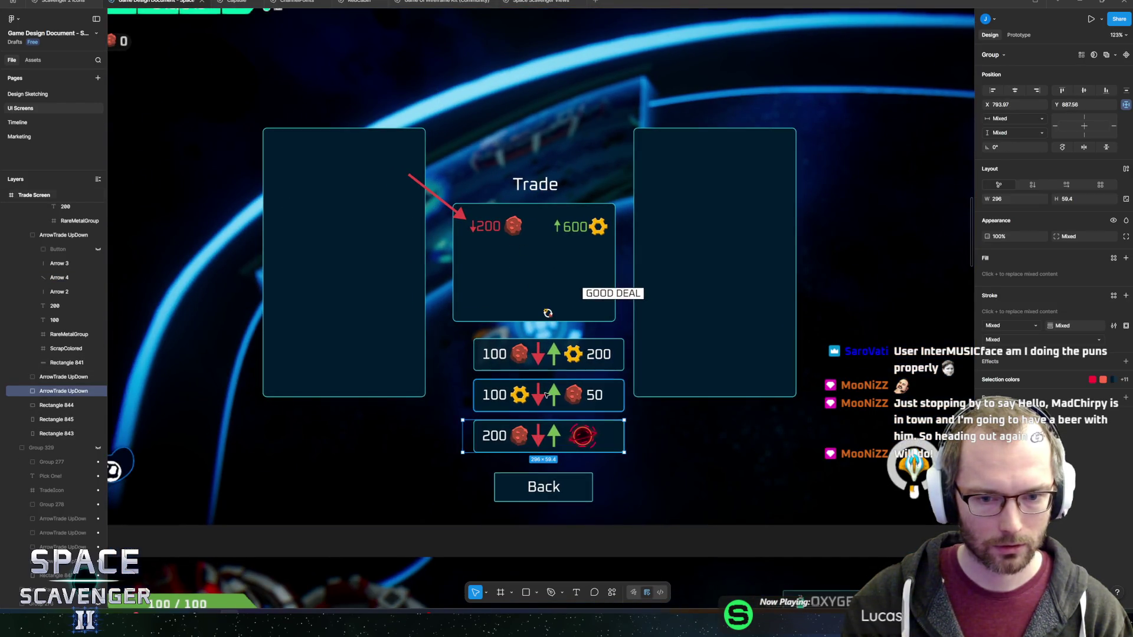
left_click(573, 354)
left_click(573, 354)
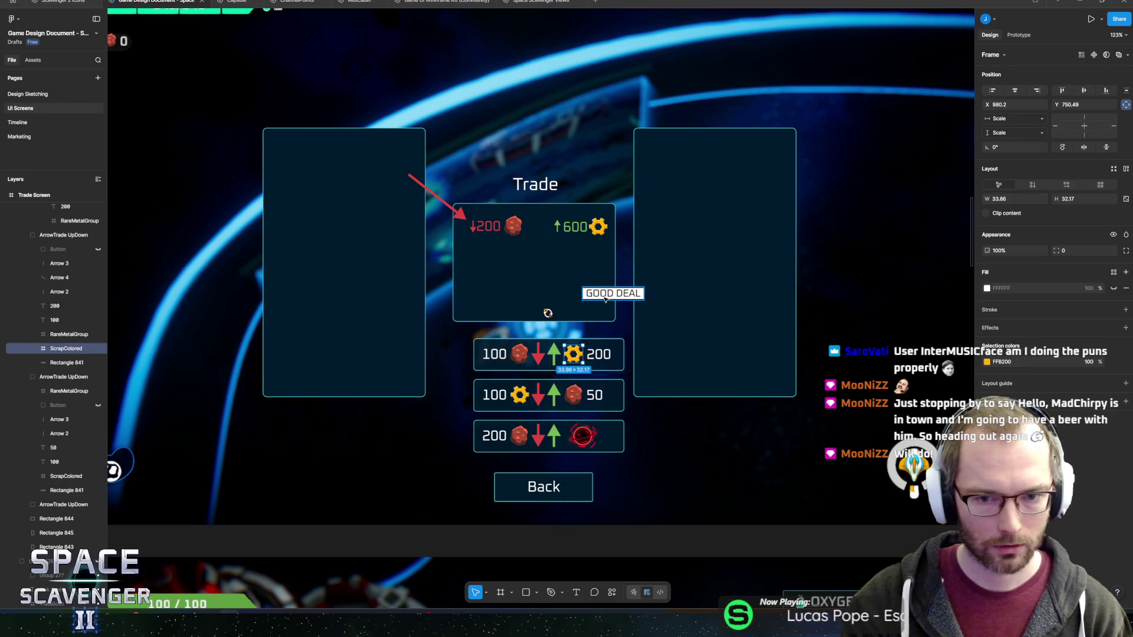
left_click_drag(605, 299, 540, 274)
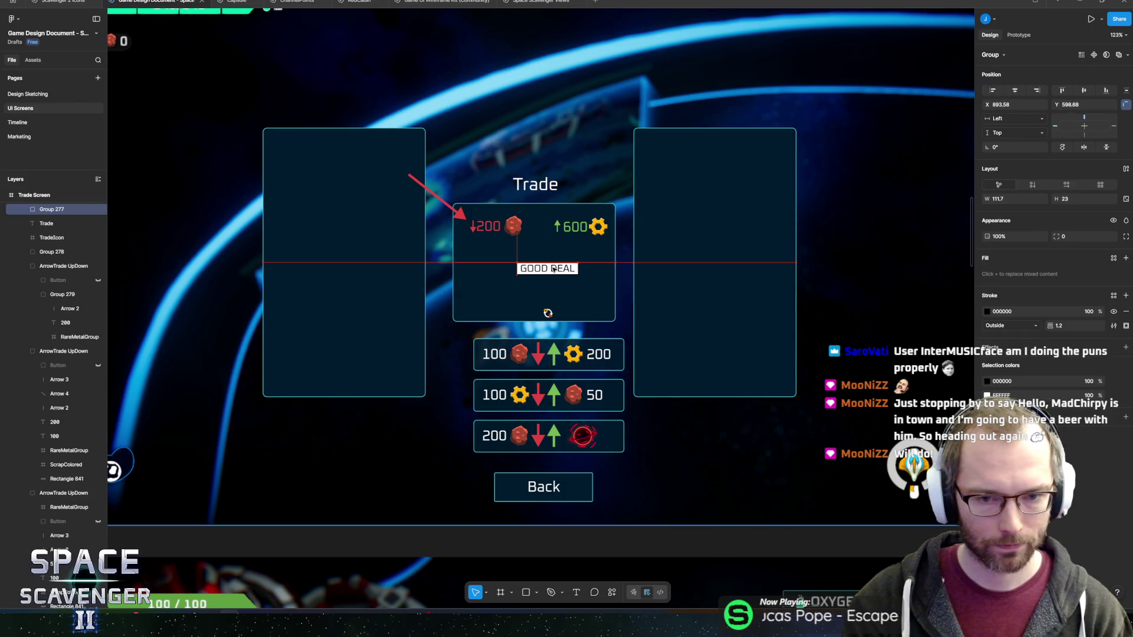
left_click(308, 200)
Delete the old trade layout group and unhide the Pick One! panel.
scroll(15, 352, "down", 1)
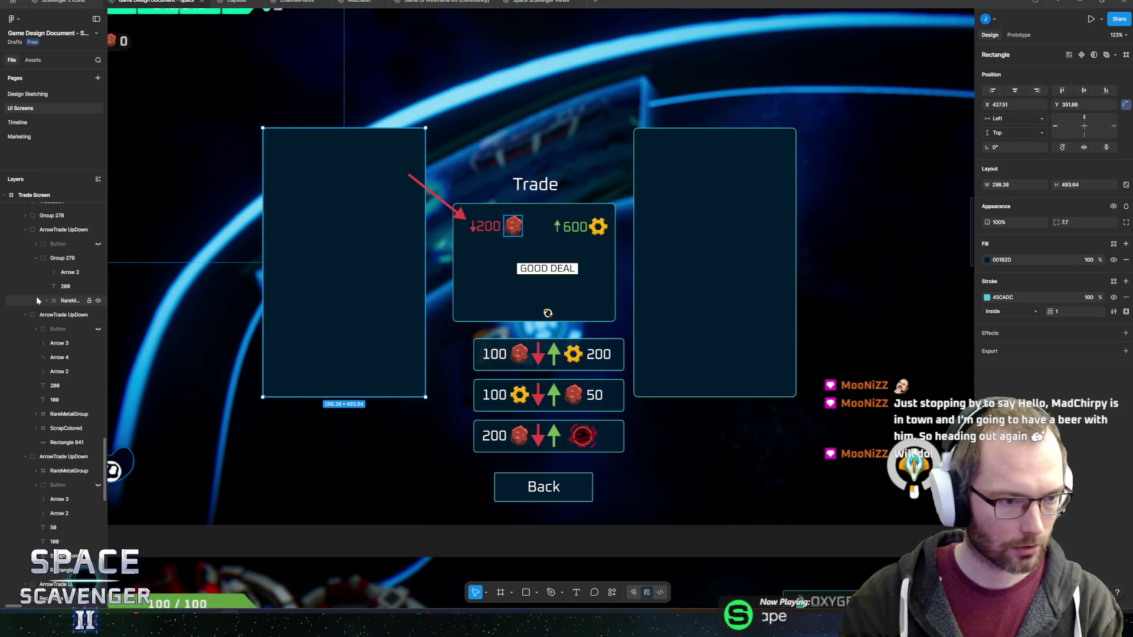
scroll(36, 301, "up", 4)
left_click(35, 292)
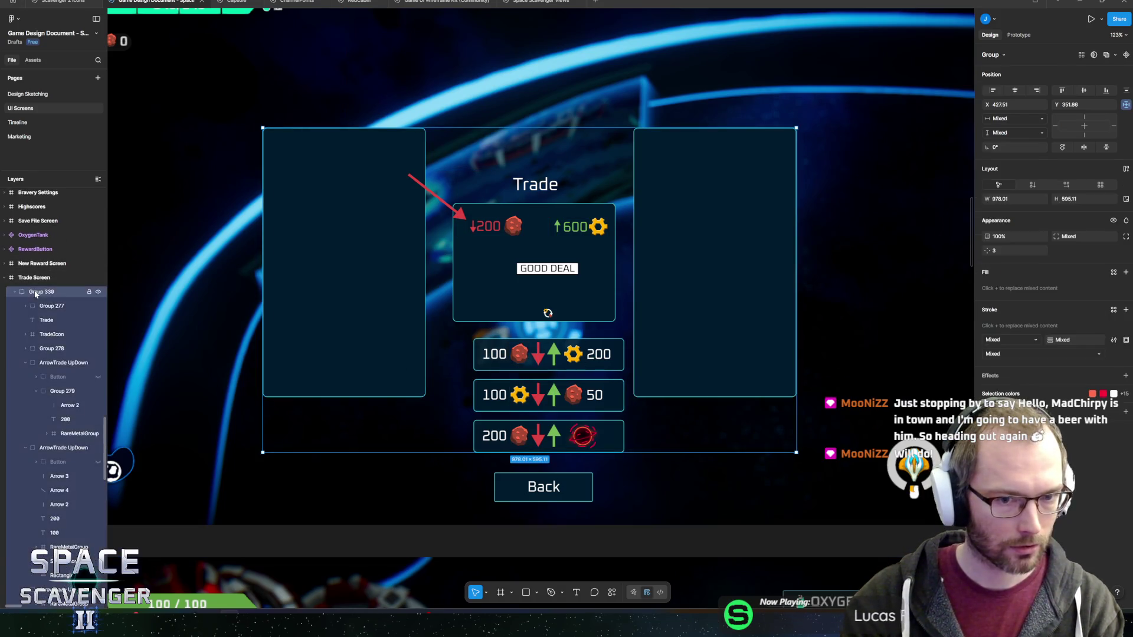
key("Delete")
left_click(98, 292)
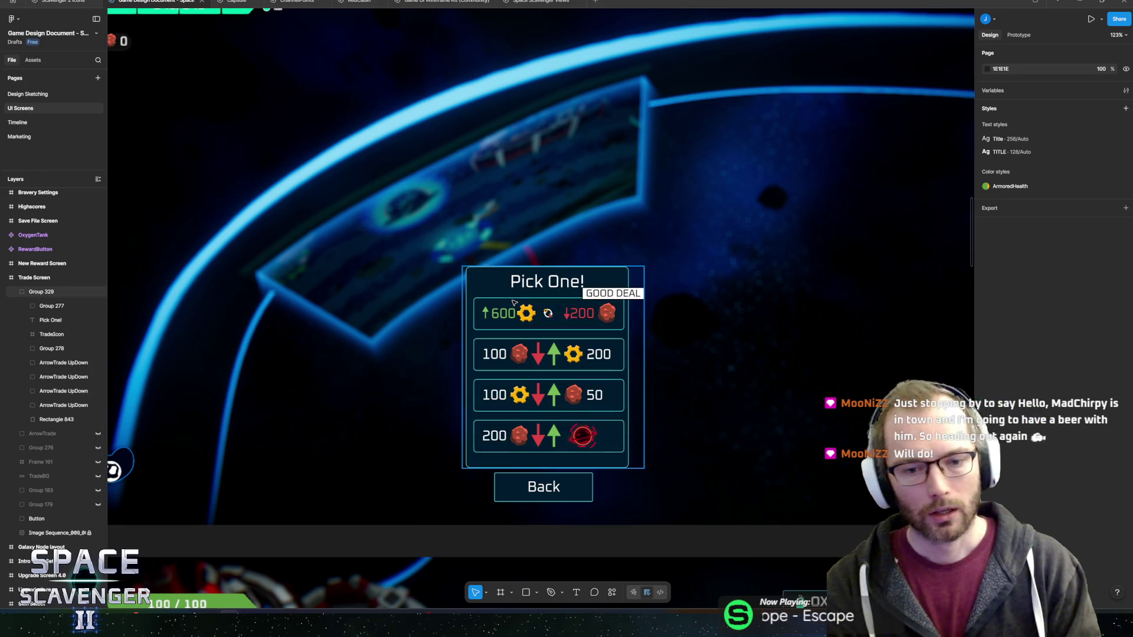
Zoom out to about 21% to survey the UI screen frames, then switch to HacknPlan.
scroll(610, 476, "down", 4)
scroll(413, 351, "up", 4)
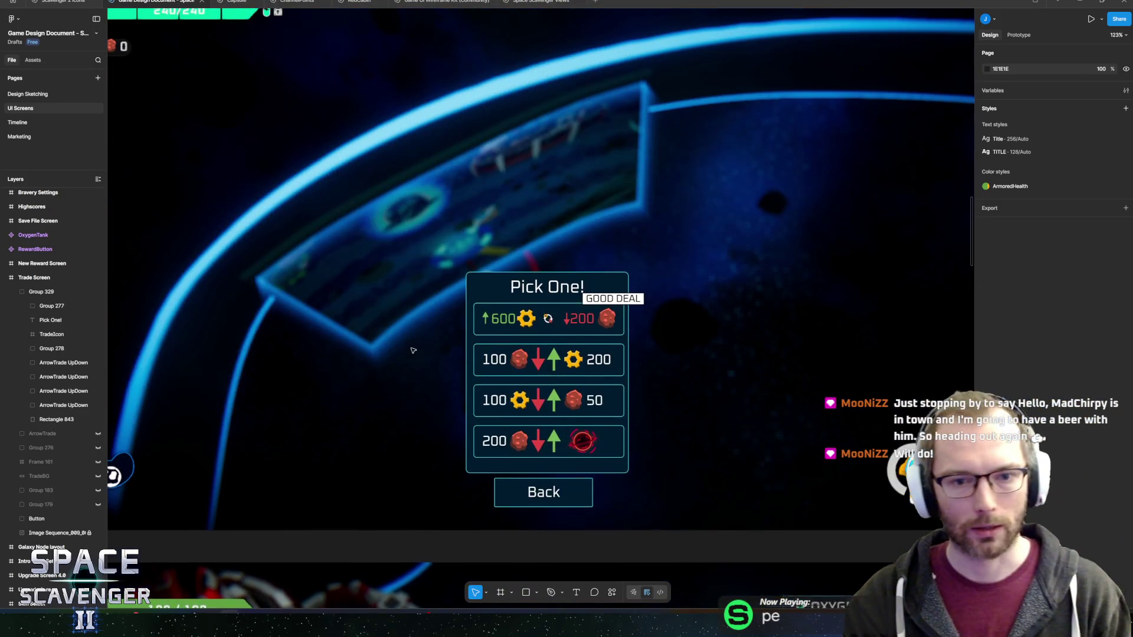
scroll(413, 350, "down", 5)
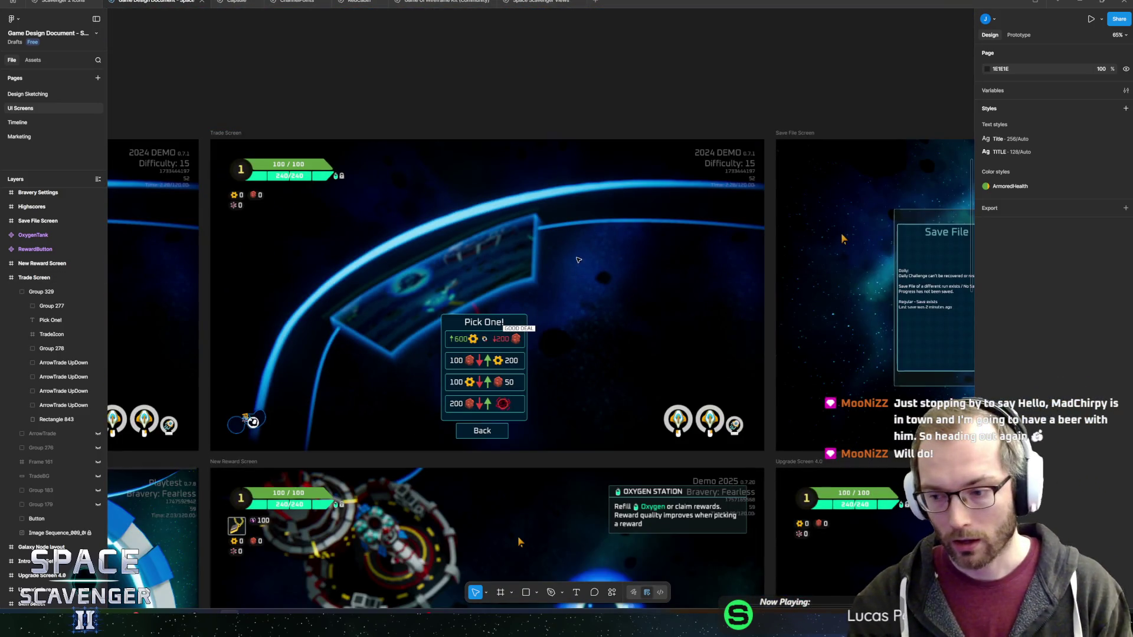
scroll(670, 298, "down", 2)
scroll(714, 295, "left", 3)
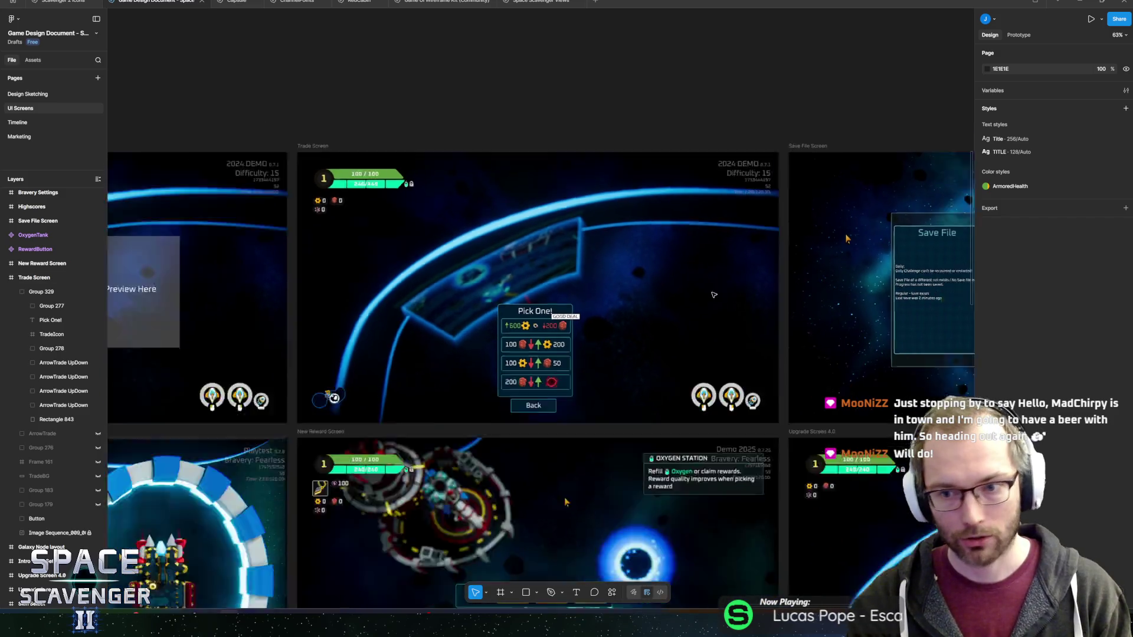
scroll(714, 295, "down", 10)
scroll(562, 320, "up", 8)
left_click_drag(321, 366, 591, 316)
scroll(362, 353, "down", 6)
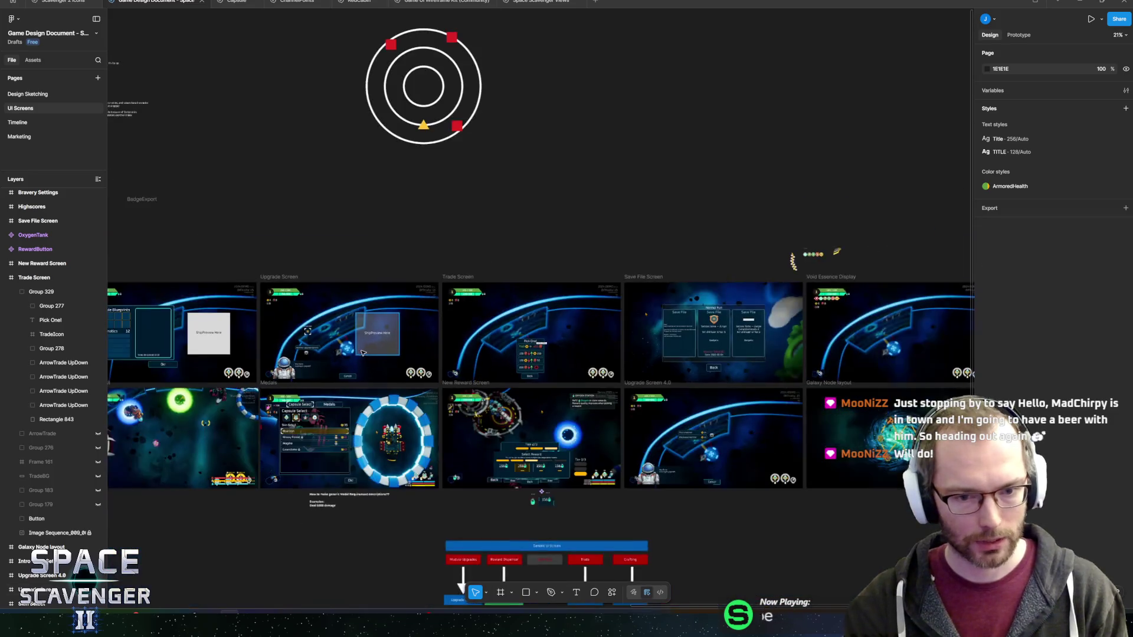
scroll(362, 352, "down", 4)
key("alt+Tab")
key("alt+Tab")
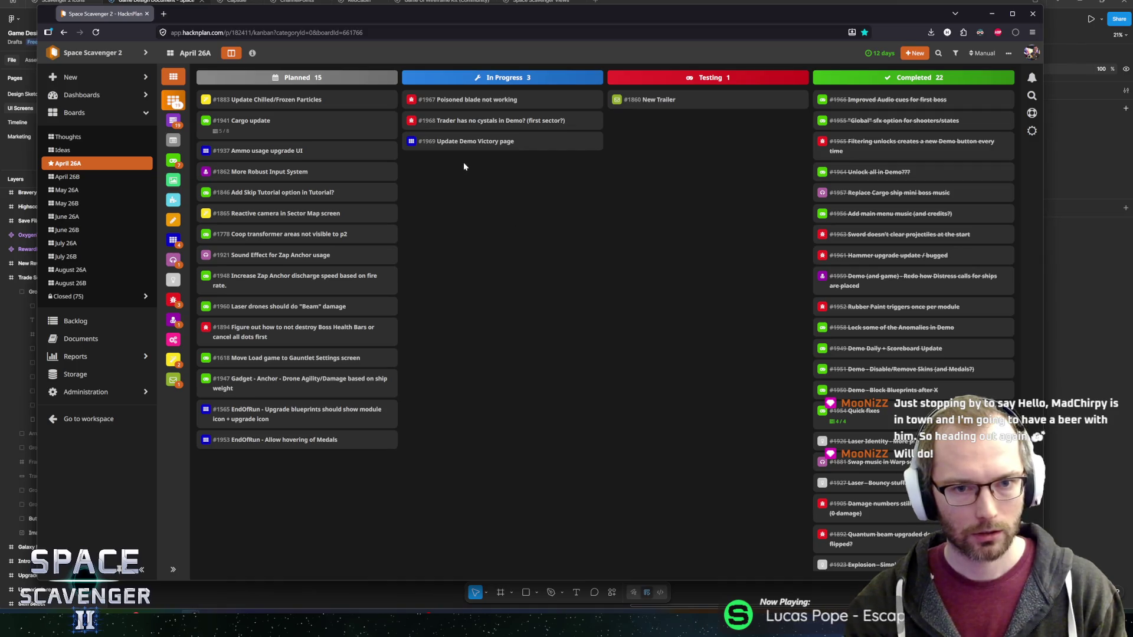
Move task #1967 into the Completed column on the HacknPlan board.
key("alt+Tab")
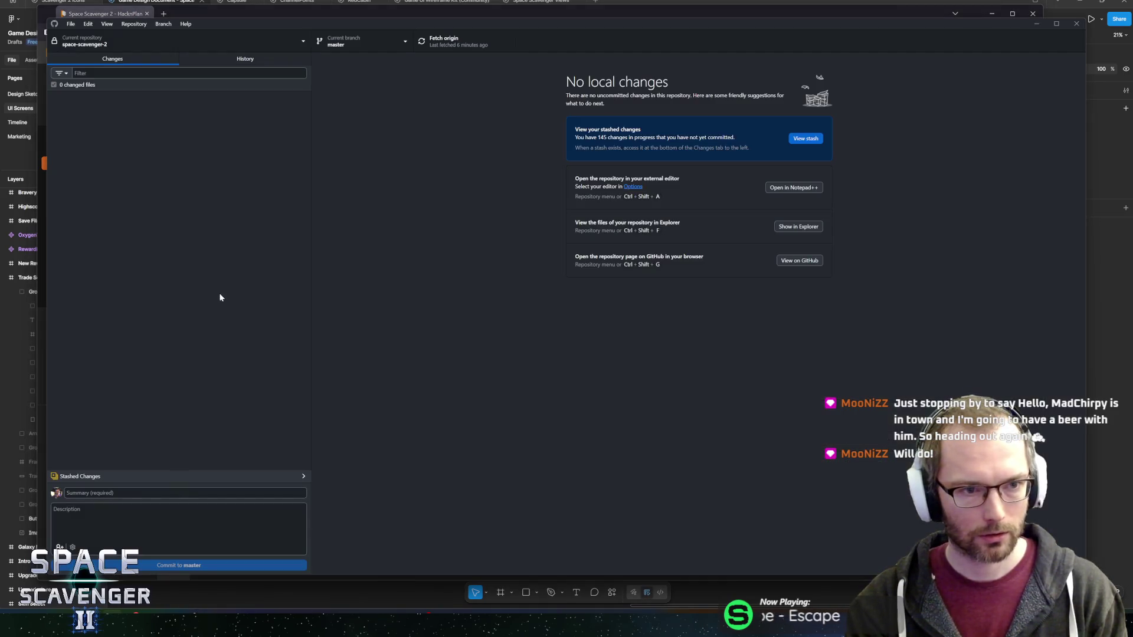
key("alt+Tab")
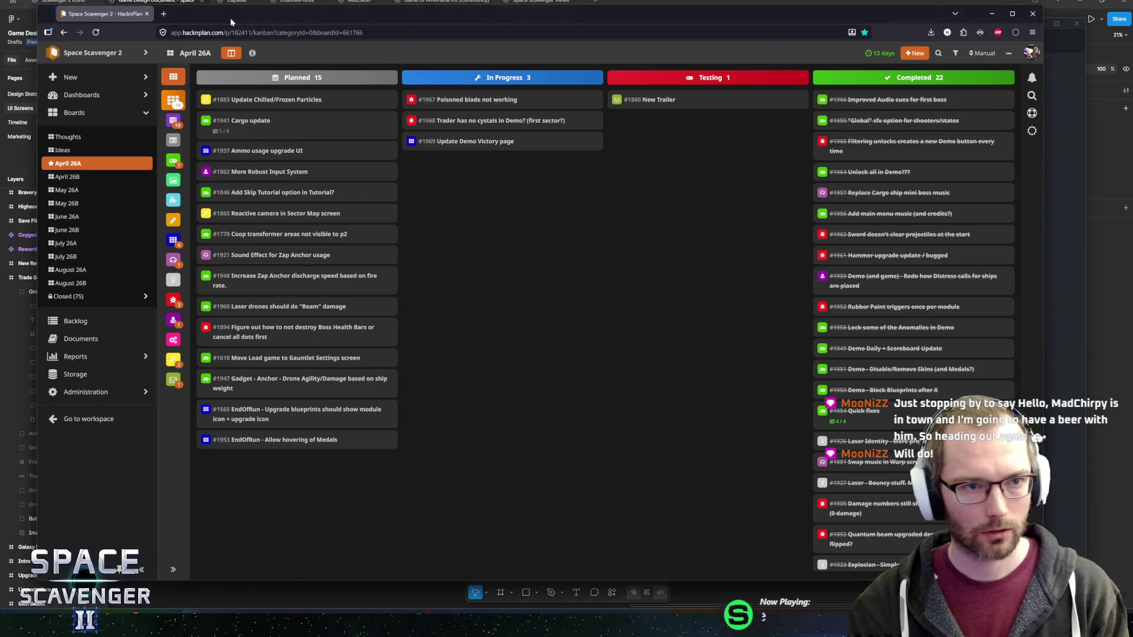
mouse_move(476, 97)
left_mouse_down()
mouse_move(901, 89)
mouse_move(902, 99)
left_mouse_up()
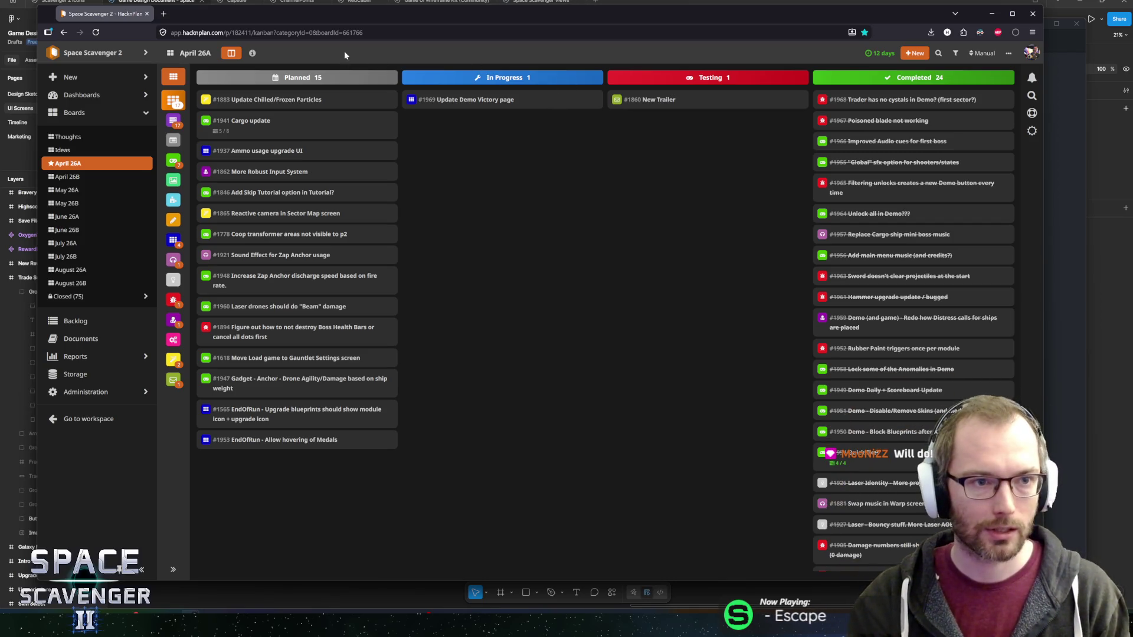
Reposition the browser window and check GitHub Desktop for uncommitted changes.
left_click_drag(356, 13, 364, 14)
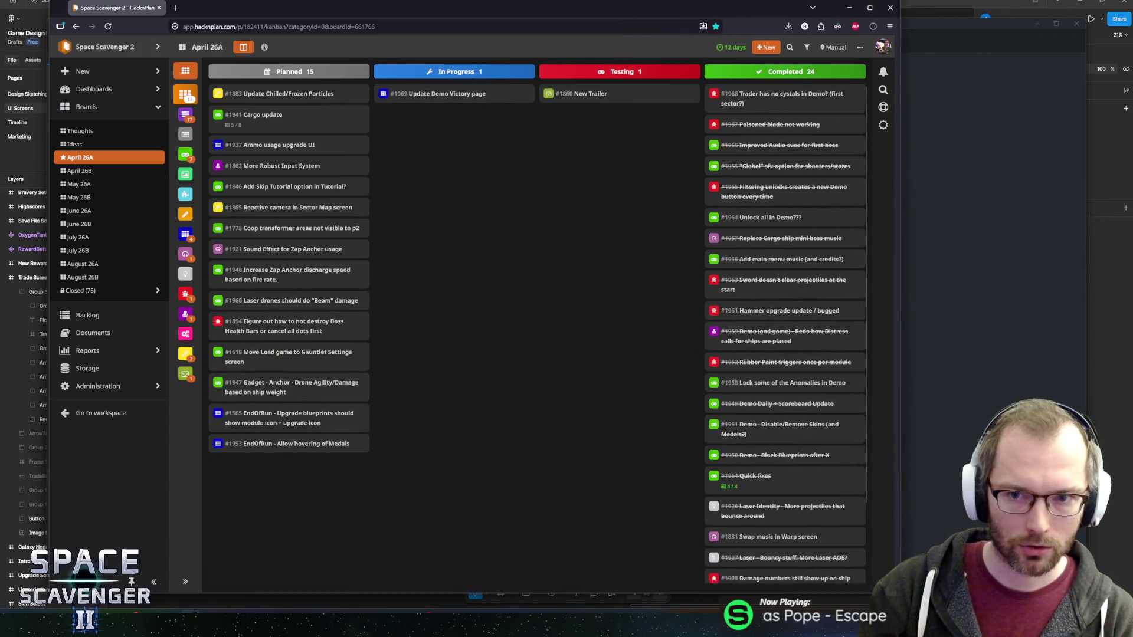
left_click_drag(287, 10, 350, 9)
left_click(83, 208)
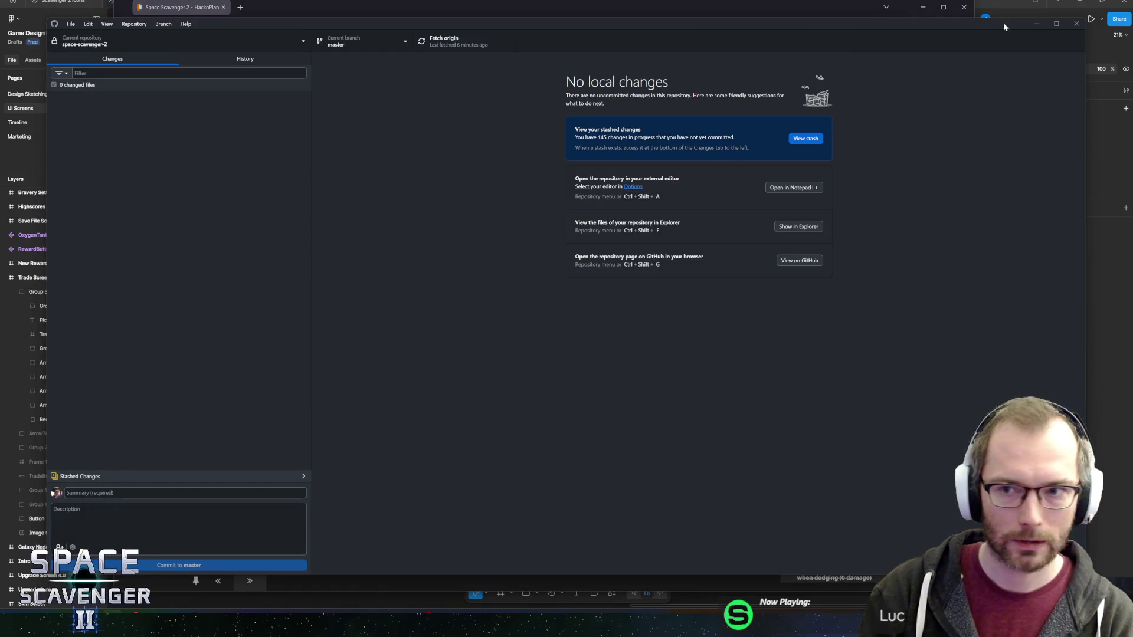
Read through the list of required submission assets on the Day of the Devs page.
left_click(1036, 23)
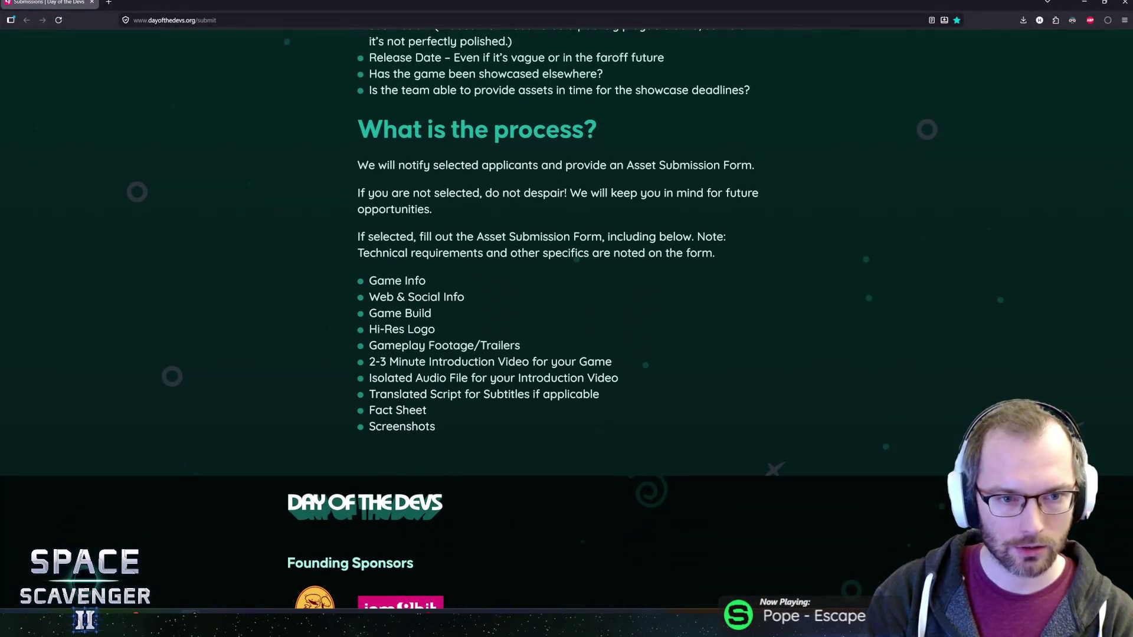
mouse_move(376, 165)
left_mouse_down()
mouse_move(358, 166)
mouse_move(683, 177)
mouse_move(539, 271)
mouse_move(420, 392)
left_mouse_up()
scroll(490, 319, "up", 1)
left_click_drag(407, 342, 511, 408)
left_click_drag(377, 327, 532, 424)
mouse_move(591, 440)
left_mouse_down()
mouse_move(390, 359)
mouse_move(381, 343)
left_mouse_up()
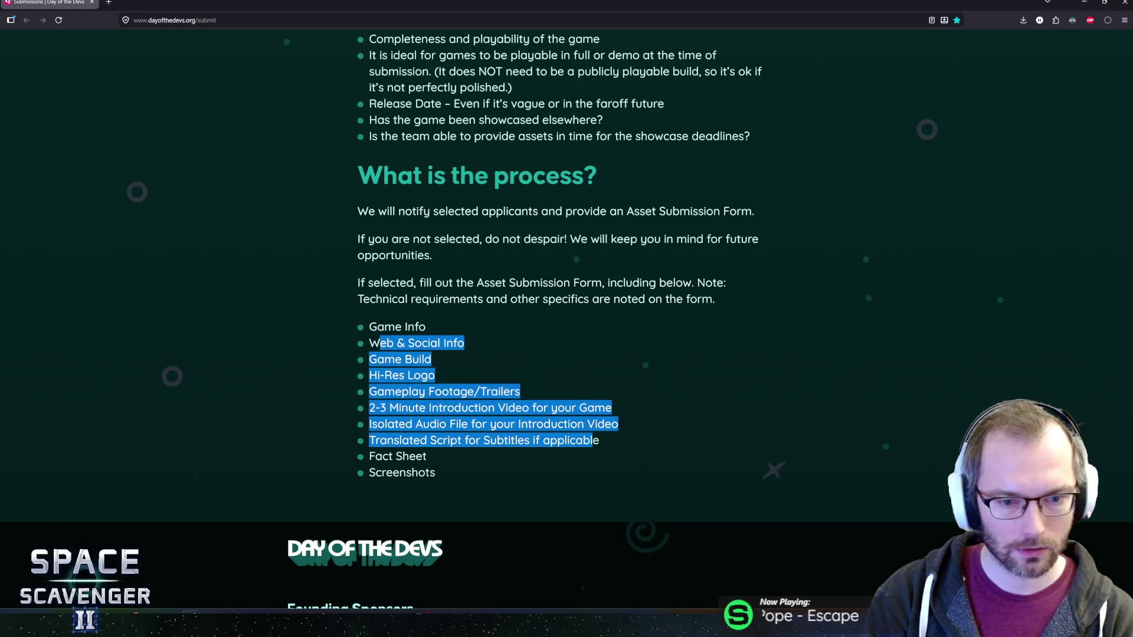
mouse_move(401, 283)
left_mouse_down()
mouse_move(587, 424)
mouse_move(470, 328)
mouse_move(519, 440)
mouse_move(441, 470)
mouse_move(392, 283)
left_mouse_up()
left_click(394, 276)
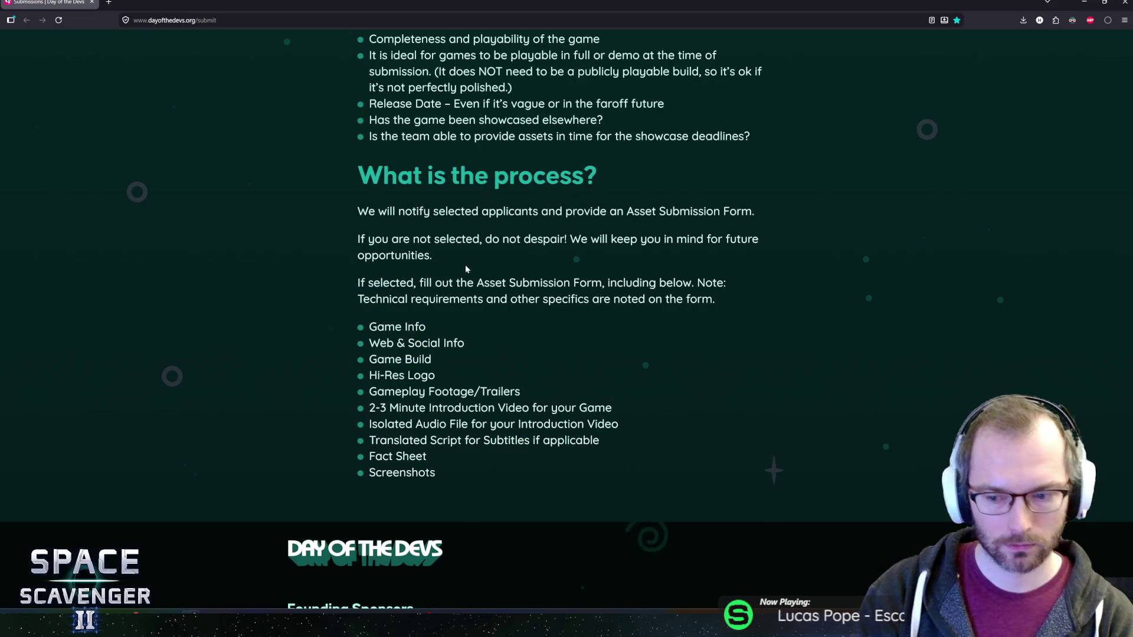
Read the release date and game selection criteria, then return to Unity.
scroll(469, 269, "up", 4)
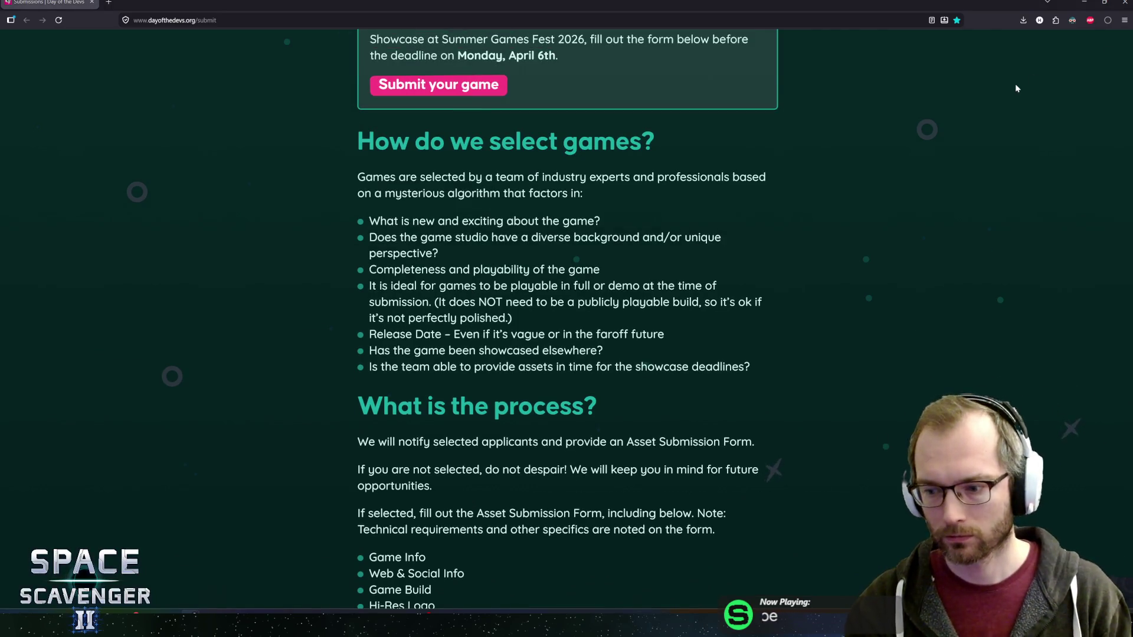
scroll(373, 212, "up", 1)
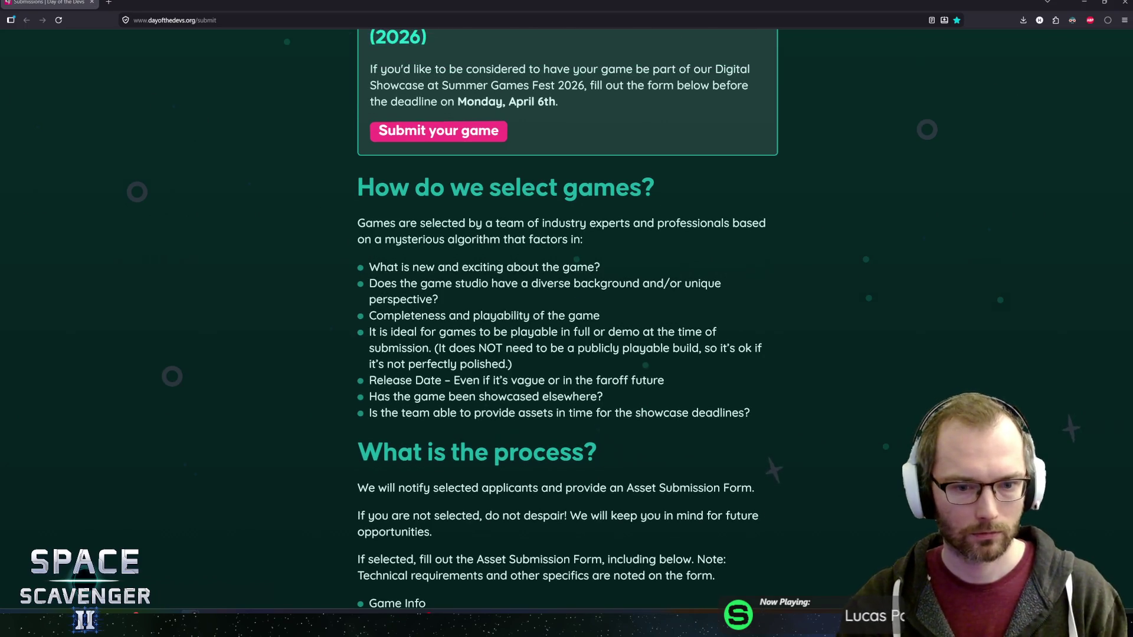
mouse_move(388, 364)
left_mouse_down()
mouse_move(442, 380)
mouse_move(654, 380)
mouse_move(403, 375)
mouse_move(671, 413)
left_mouse_up()
mouse_move(713, 413)
left_mouse_down()
mouse_move(732, 413)
mouse_move(369, 333)
mouse_move(402, 239)
mouse_move(383, 223)
mouse_move(572, 333)
mouse_move(677, 413)
left_mouse_up()
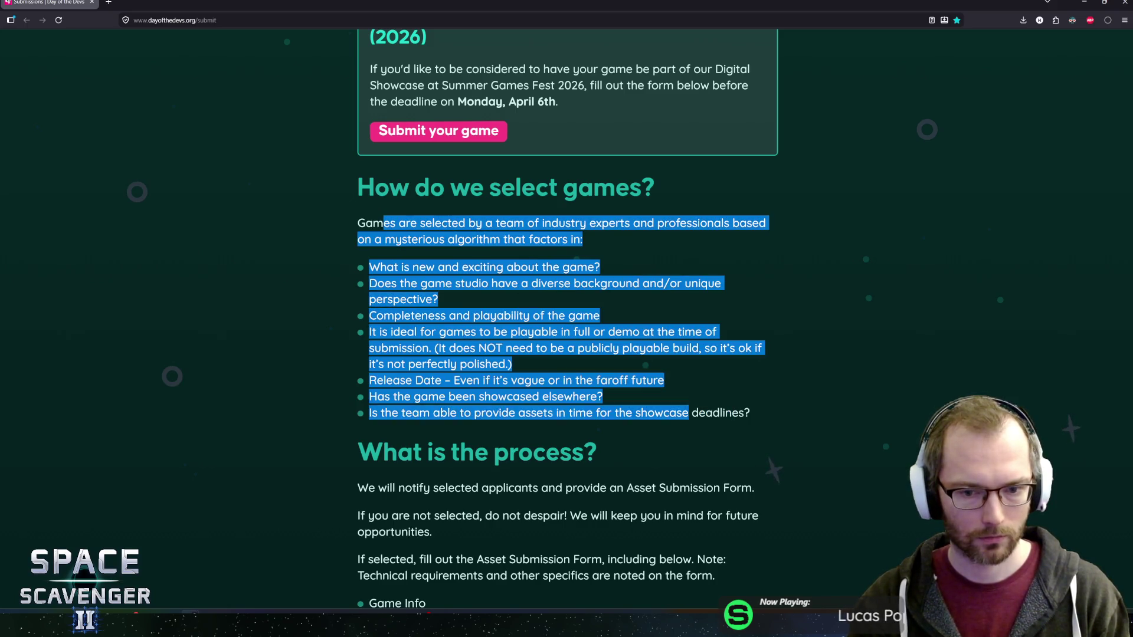
mouse_move(749, 413)
left_mouse_down()
mouse_move(368, 315)
mouse_move(384, 223)
left_mouse_up()
left_click(383, 223)
scroll(328, 275, "up", 5)
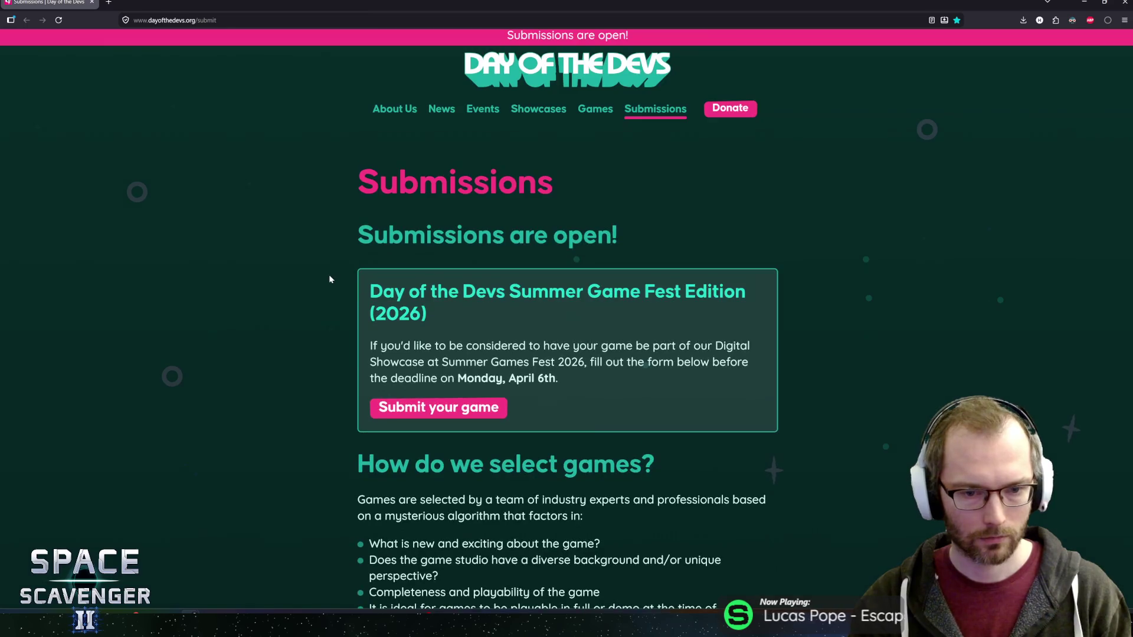
scroll(324, 271, "down", 3)
scroll(325, 271, "up", 3)
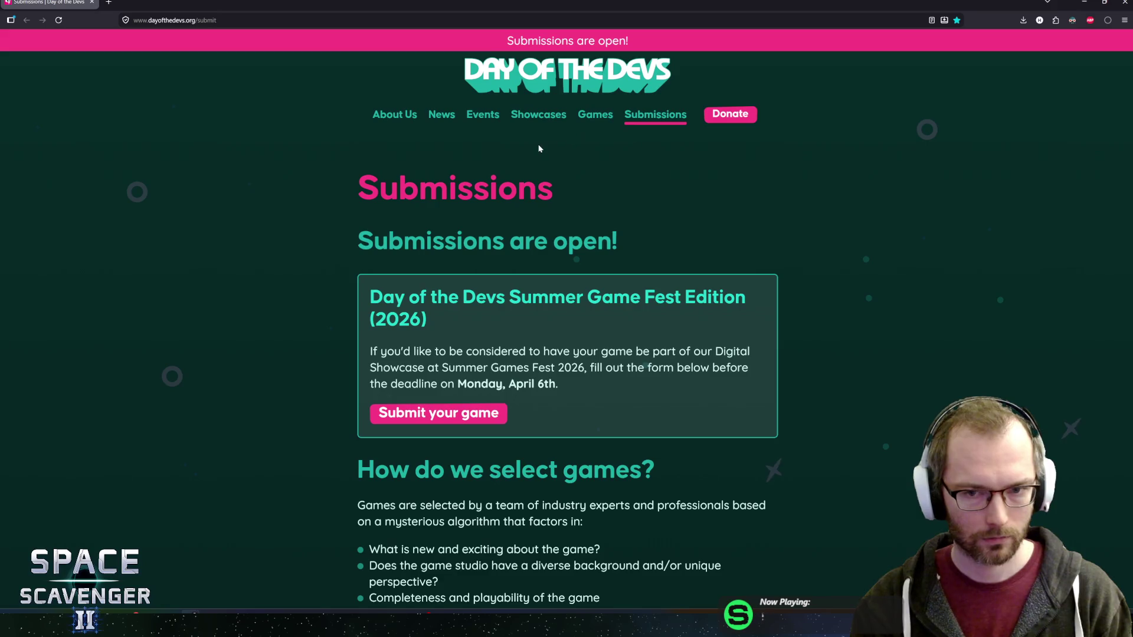
scroll(445, 195, "down", 2)
scroll(319, 233, "up", 1)
scroll(287, 226, "up", 1)
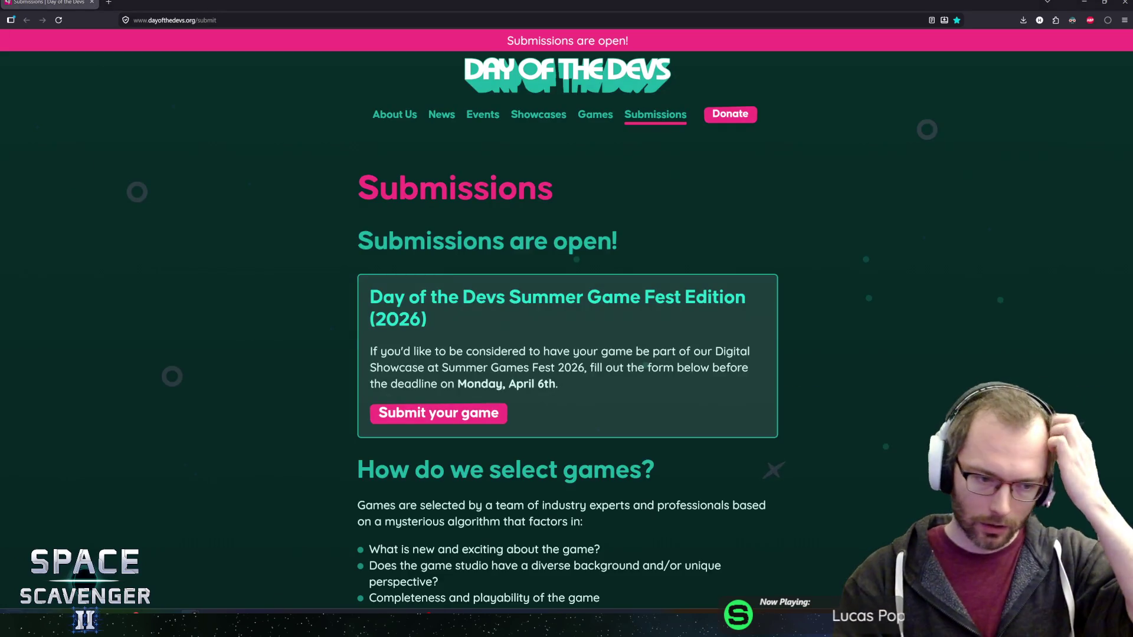
key("alt+Tab")
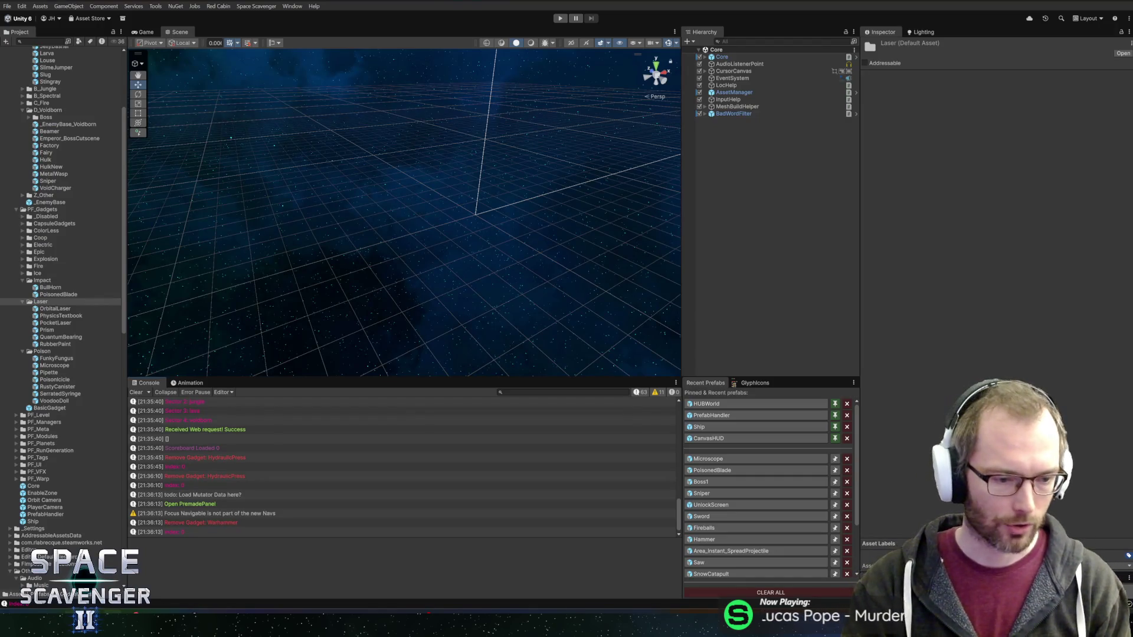
Open the History and inspect the Hammer shockwave, Hammer upgrades, New Music and unlock-all commits.
key("alt+Tab")
left_click(245, 59)
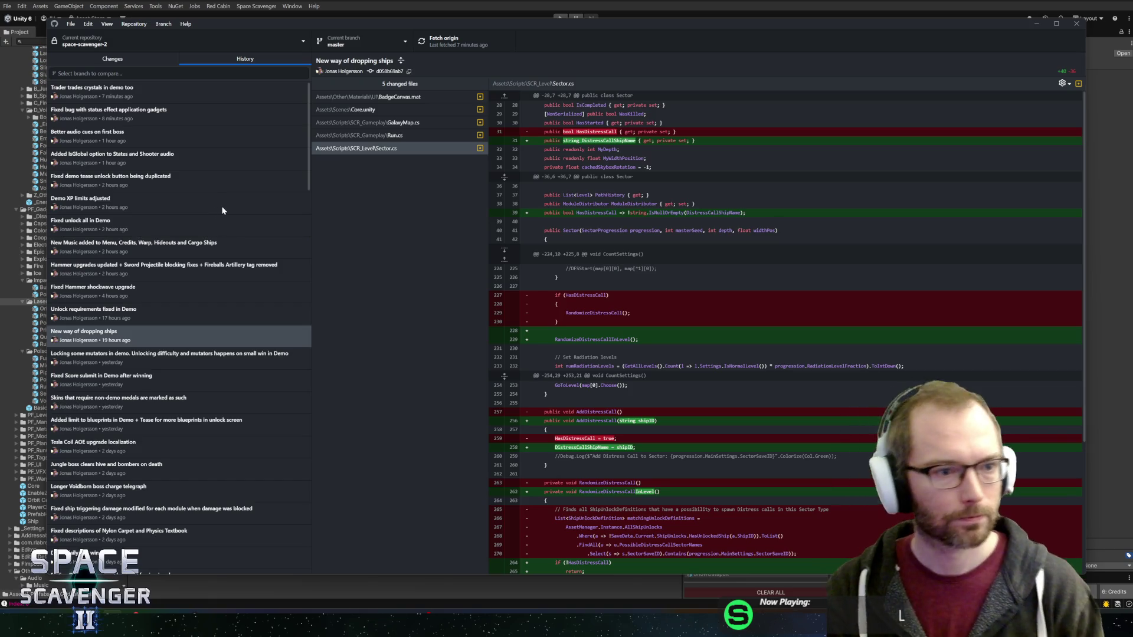
left_click(194, 294)
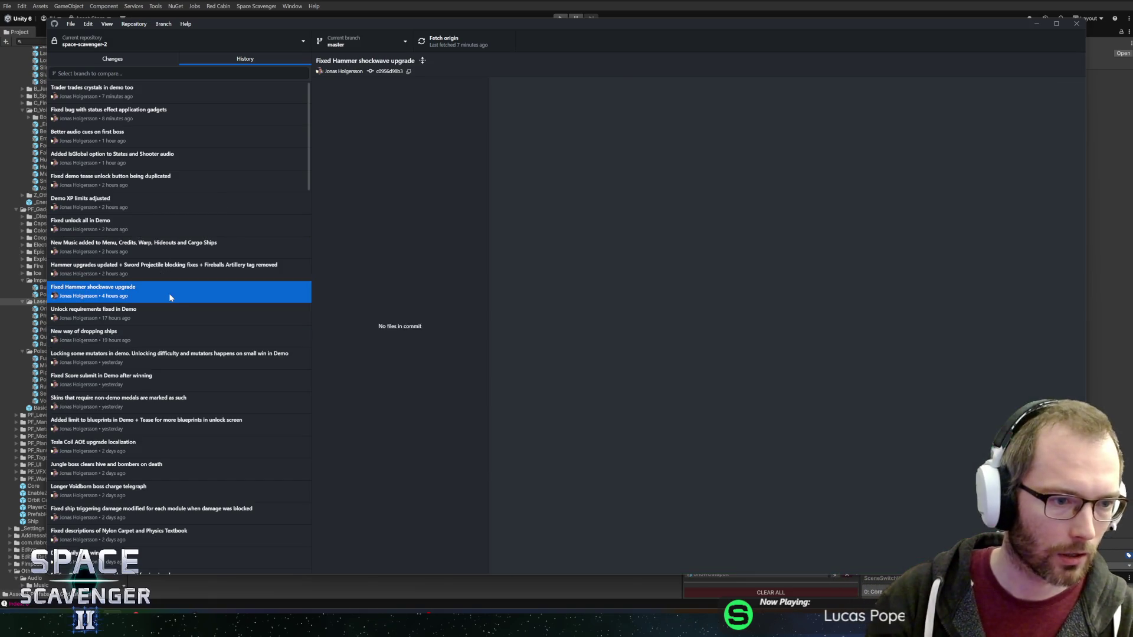
left_click(203, 271)
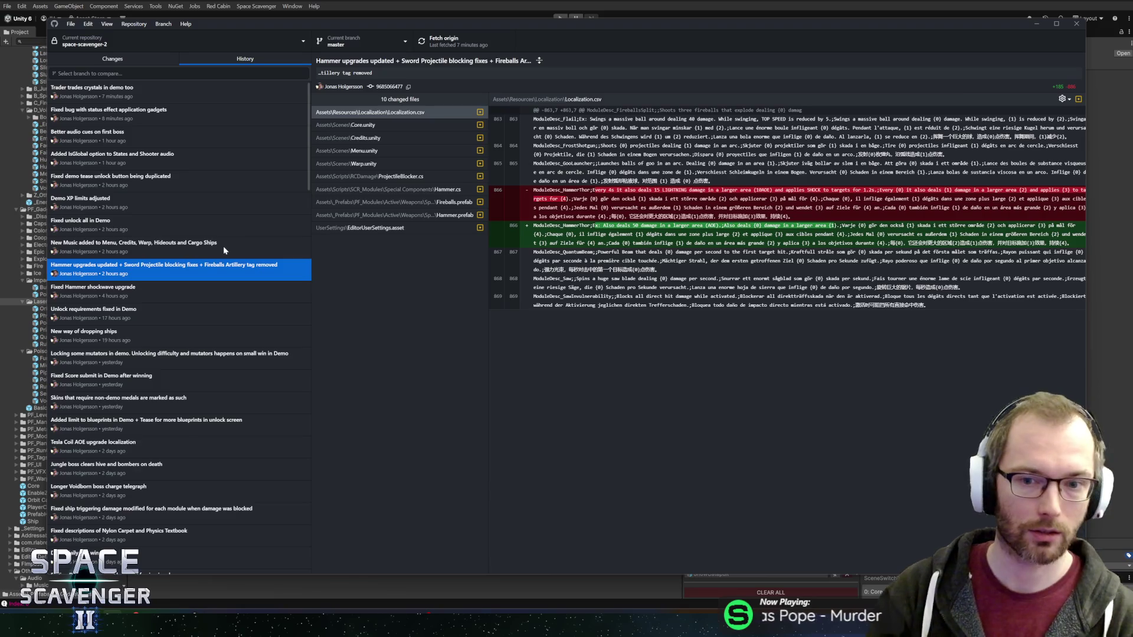
left_click(223, 246)
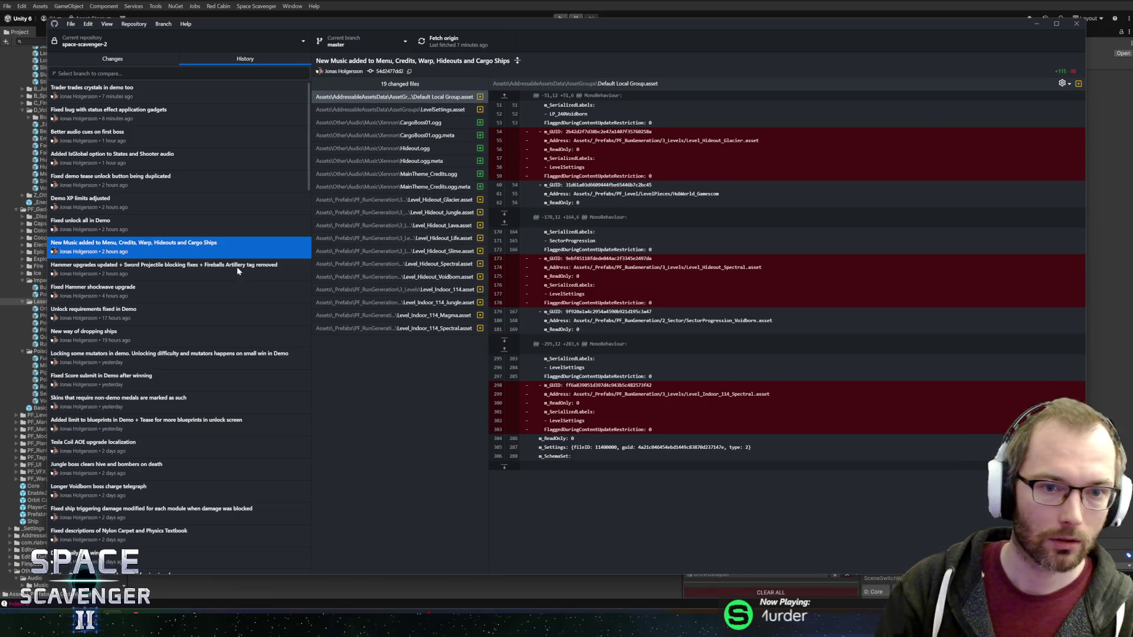
left_click(244, 227)
left_click(240, 245)
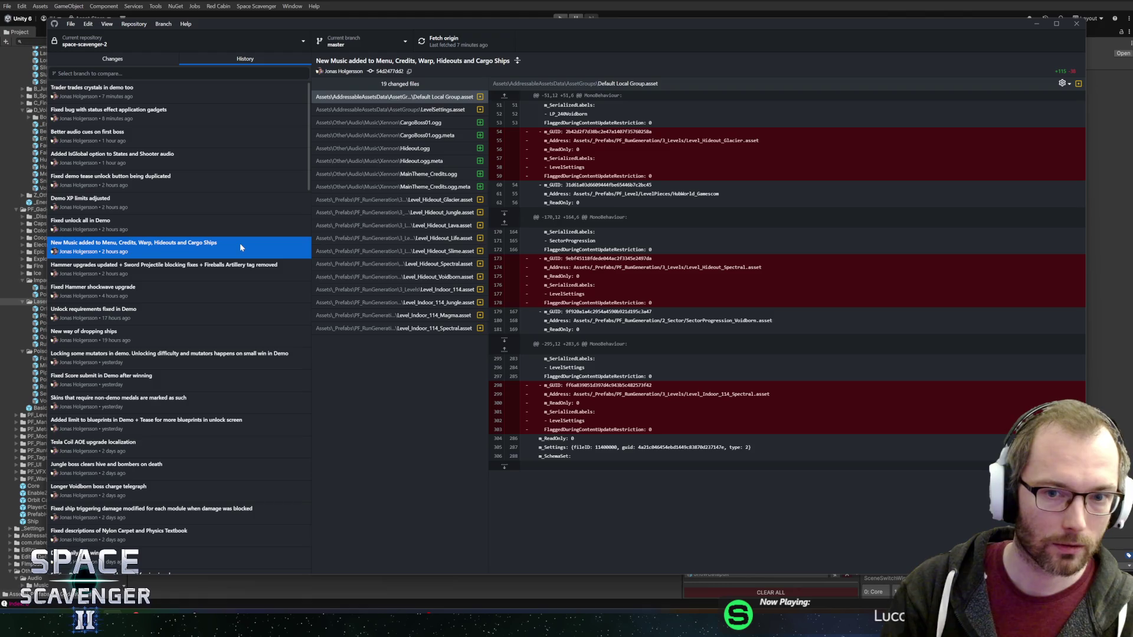
left_click(219, 224)
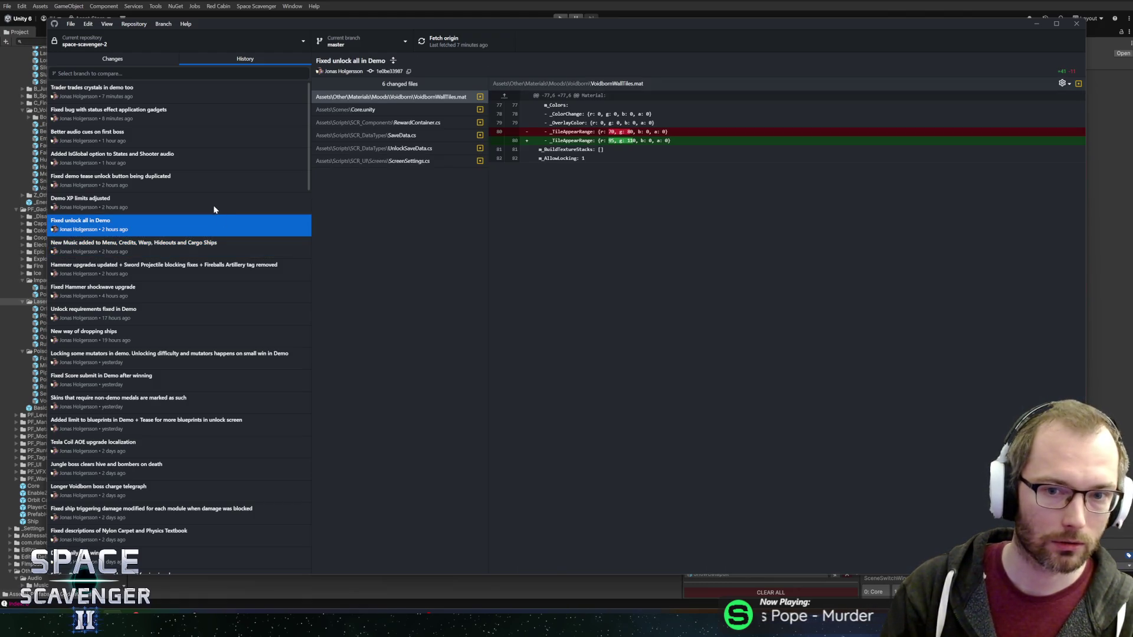
Inspect the Demo XP, IsGlobal, audio cue, status-effect and Trader crystals commits, then minimize.
left_click(213, 206)
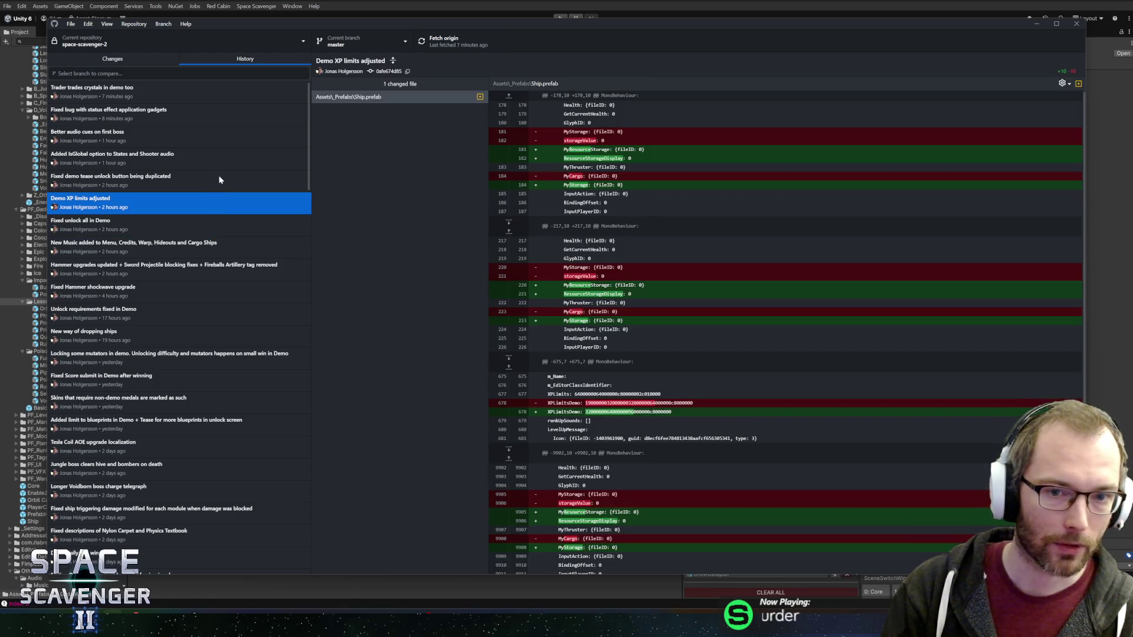
left_click(220, 180)
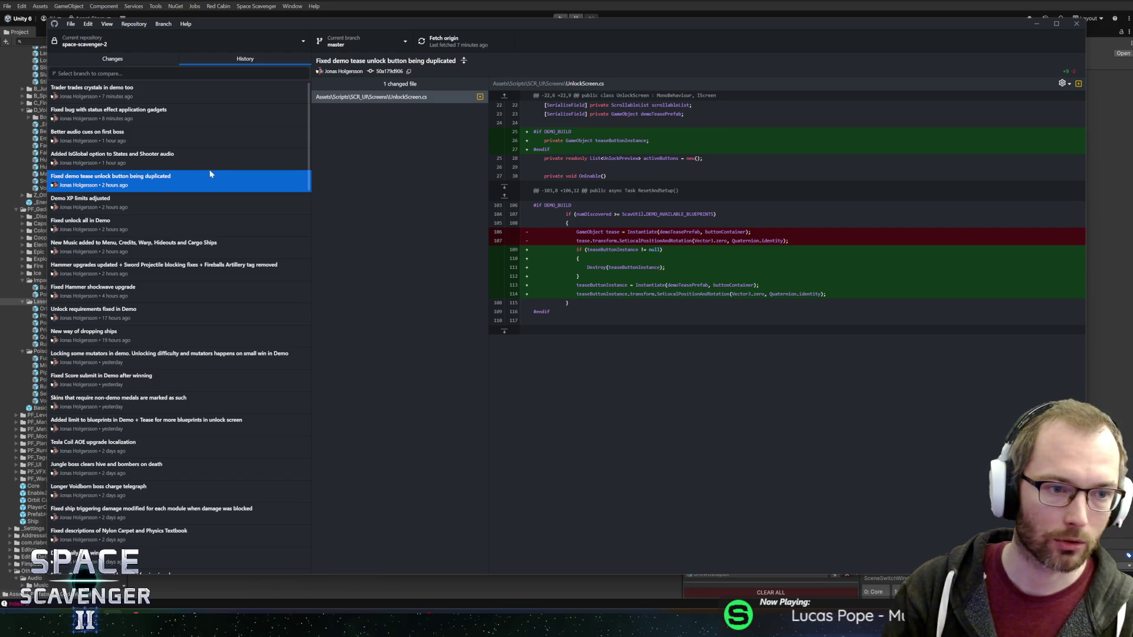
left_click(191, 167)
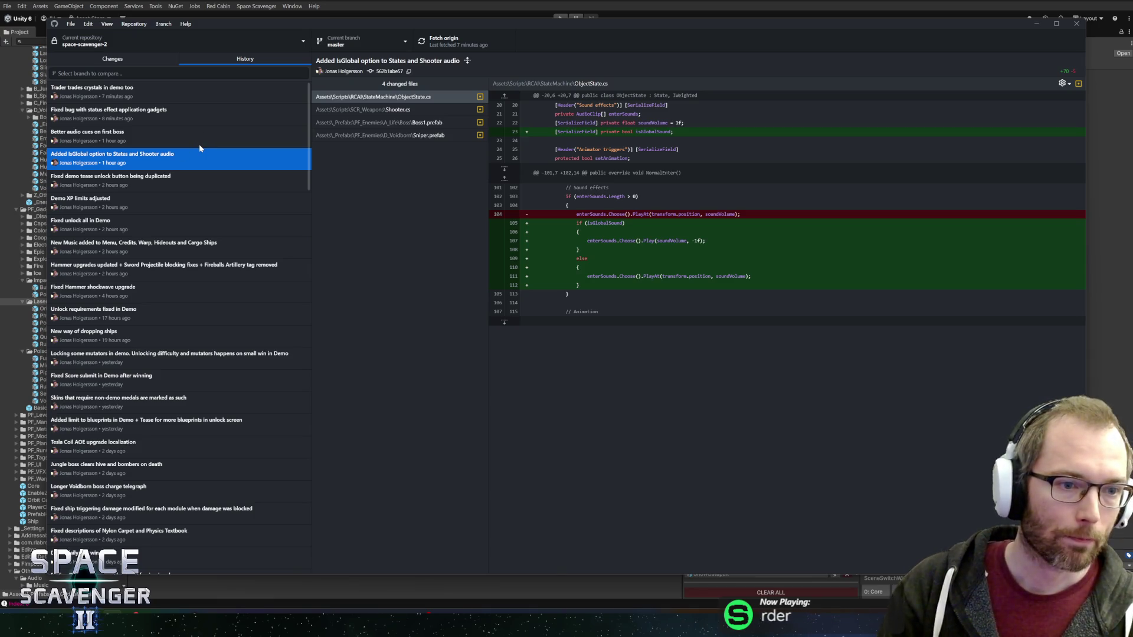
left_click(199, 143)
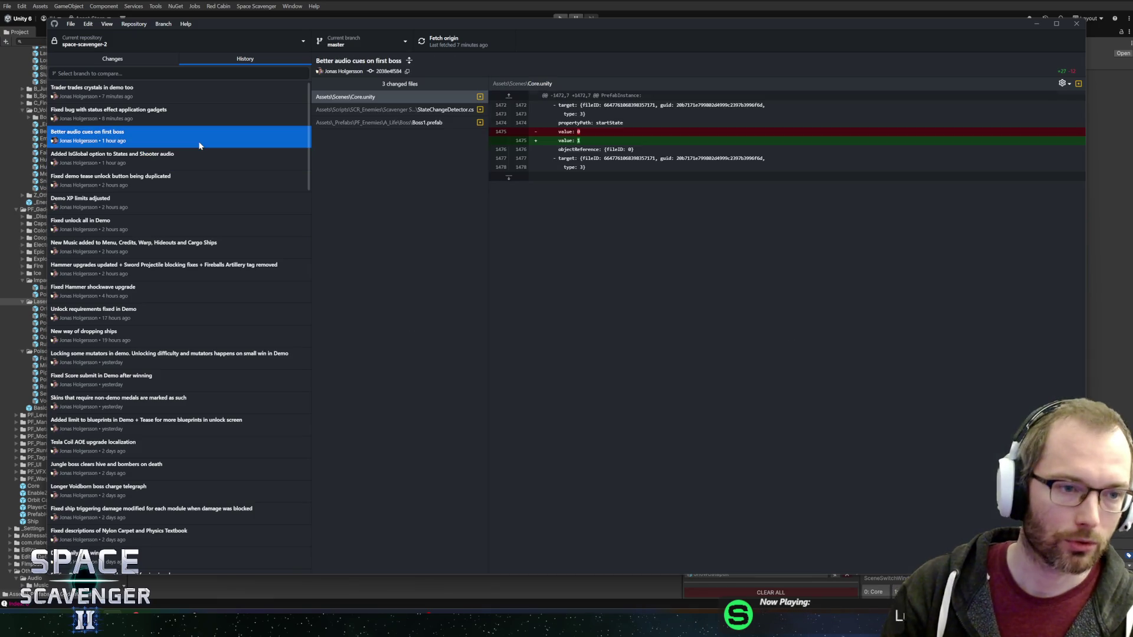
left_click(224, 105)
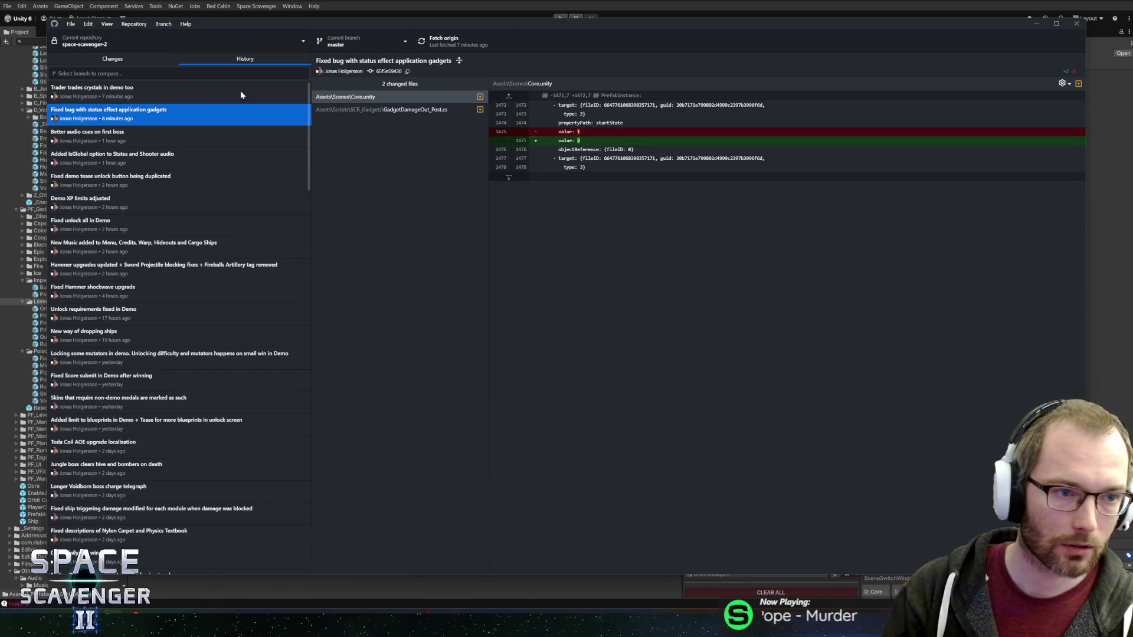
left_click(245, 87)
key("Down")
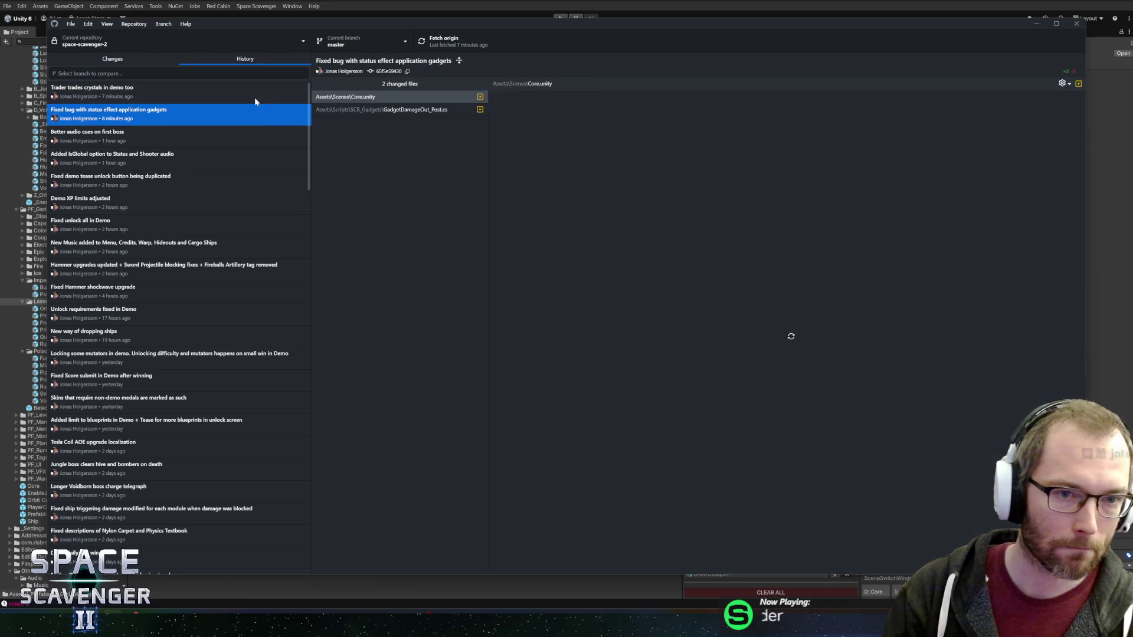
key("Up")
left_click(524, 1)
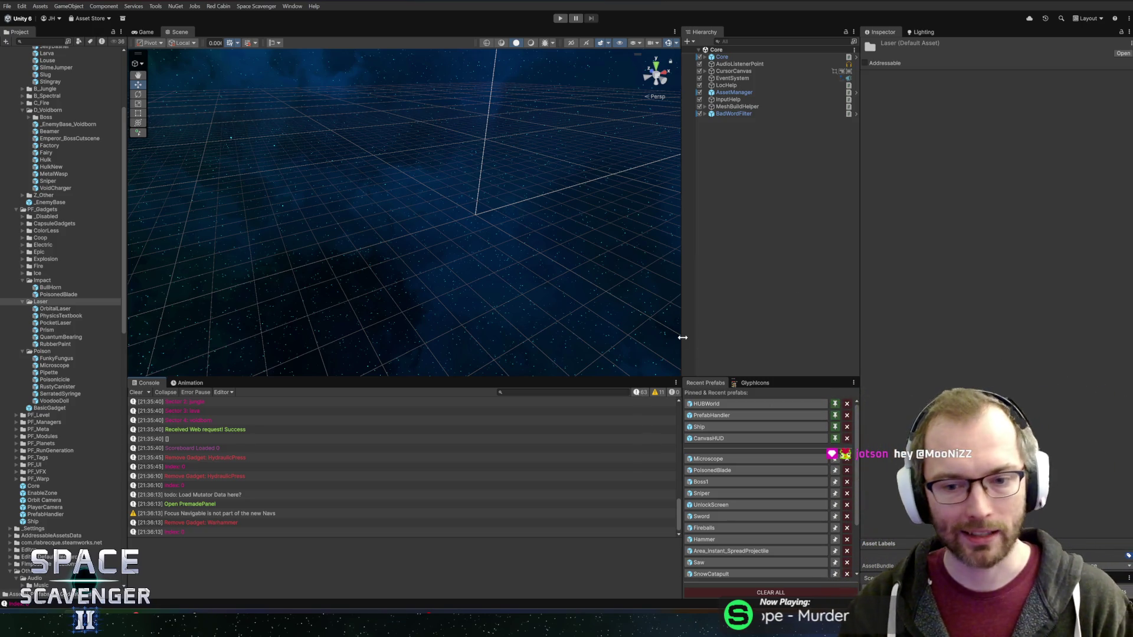
Widen the Hierarchy slightly and narrow the Inspector to enlarge the Scene view.
left_click_drag(682, 337, 673, 333)
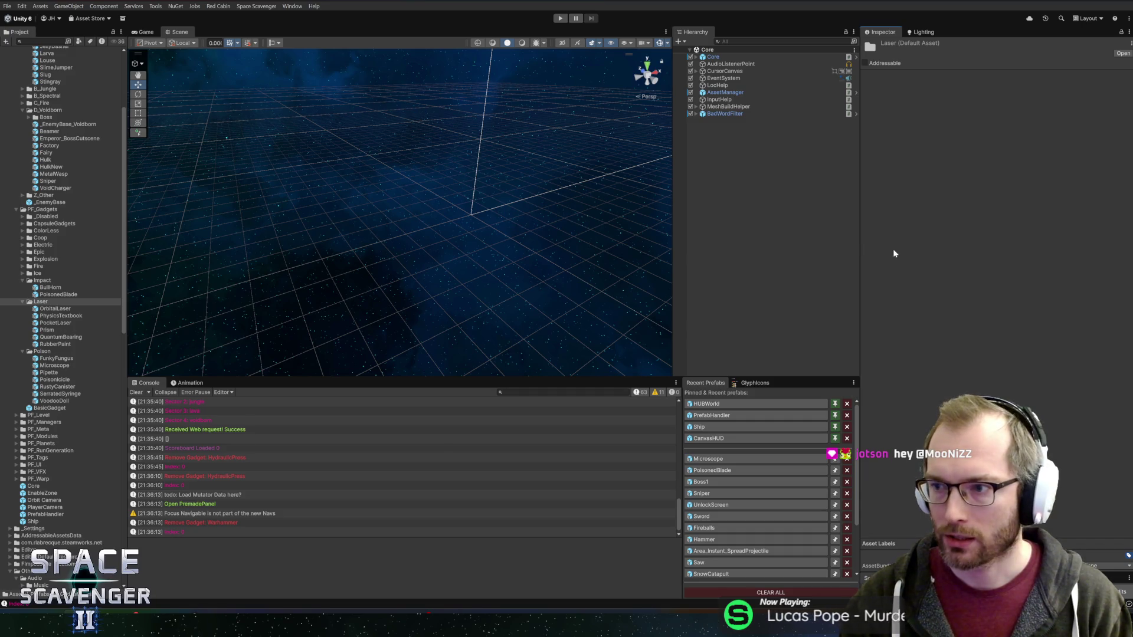
left_click_drag(859, 251, 895, 254)
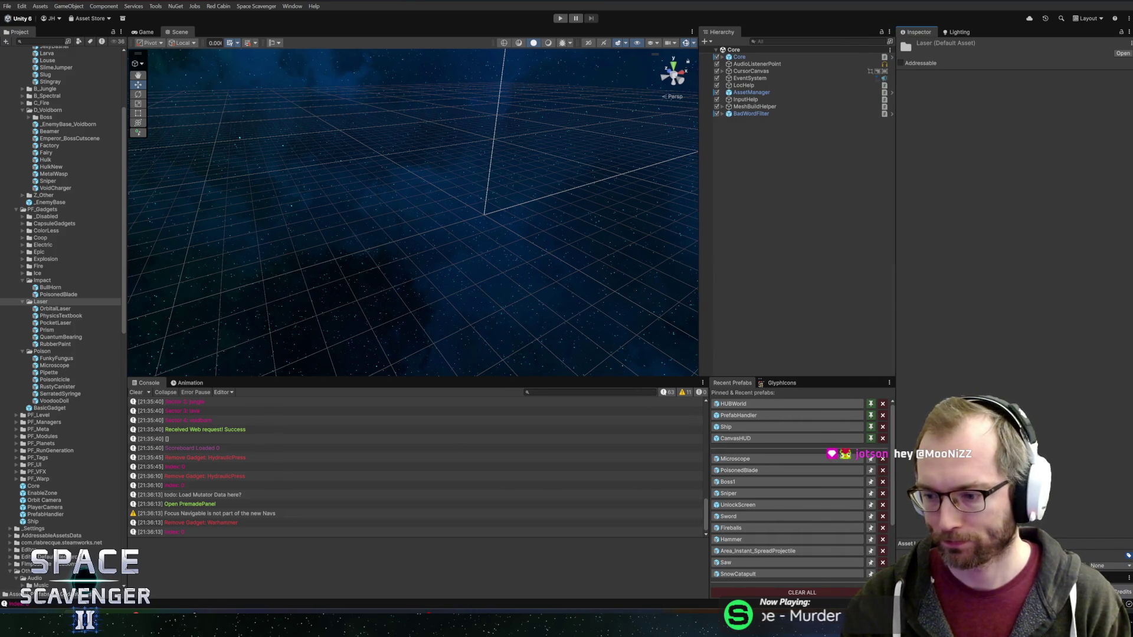